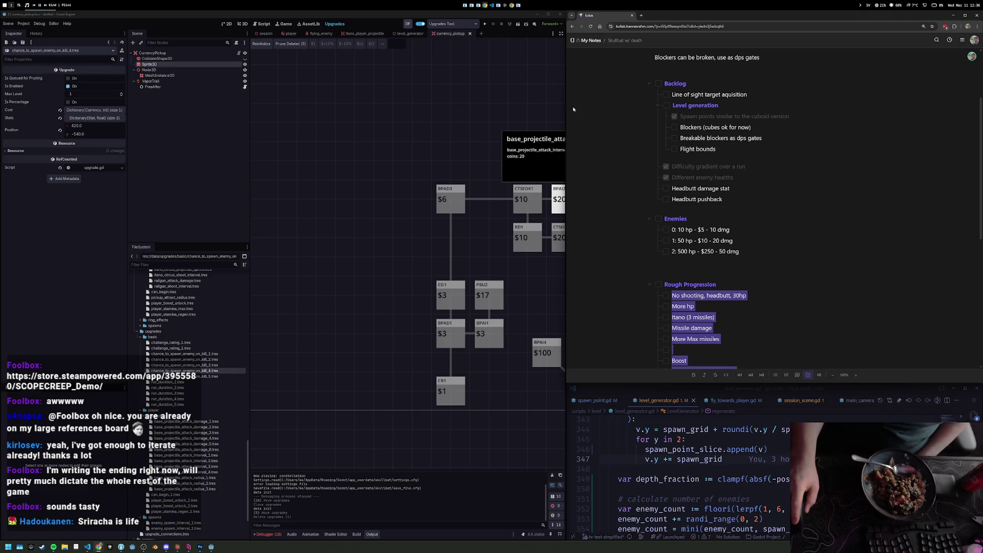
- Widen the Godot editor to reveal more upgrade nodes, then run the game
drag(566, 96, 634, 98)
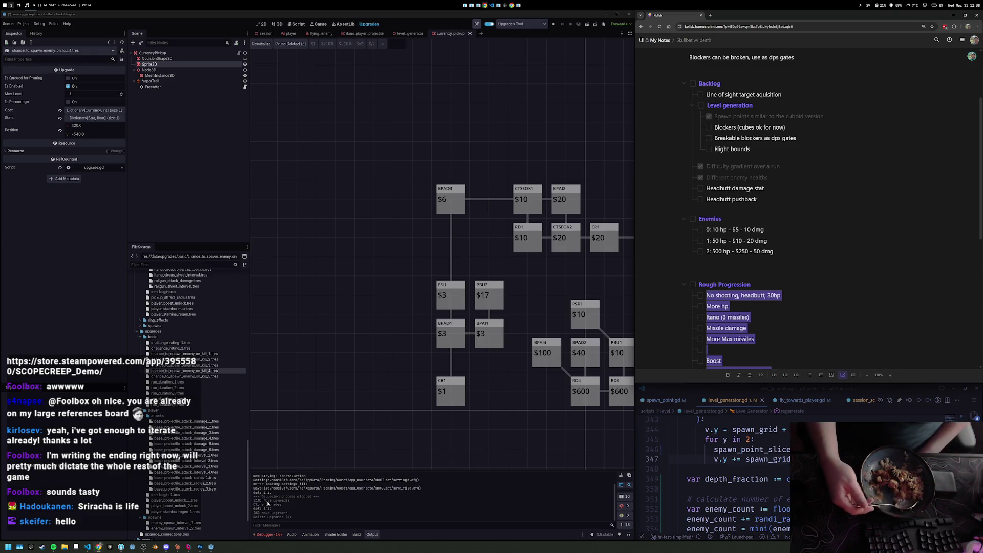
click(554, 23)
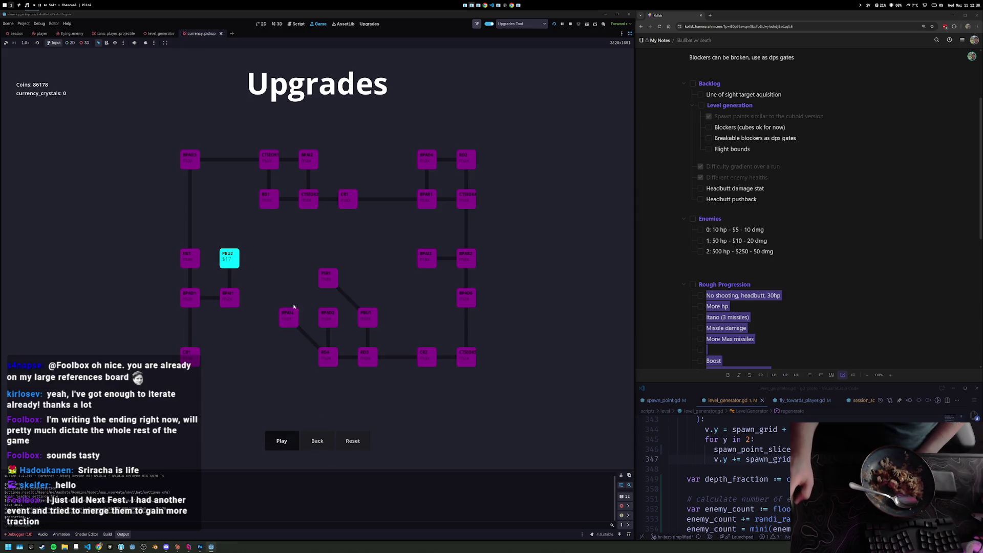
- Play a run from the Upgrades menu until it ends with coins totalling 87011
key(Return)
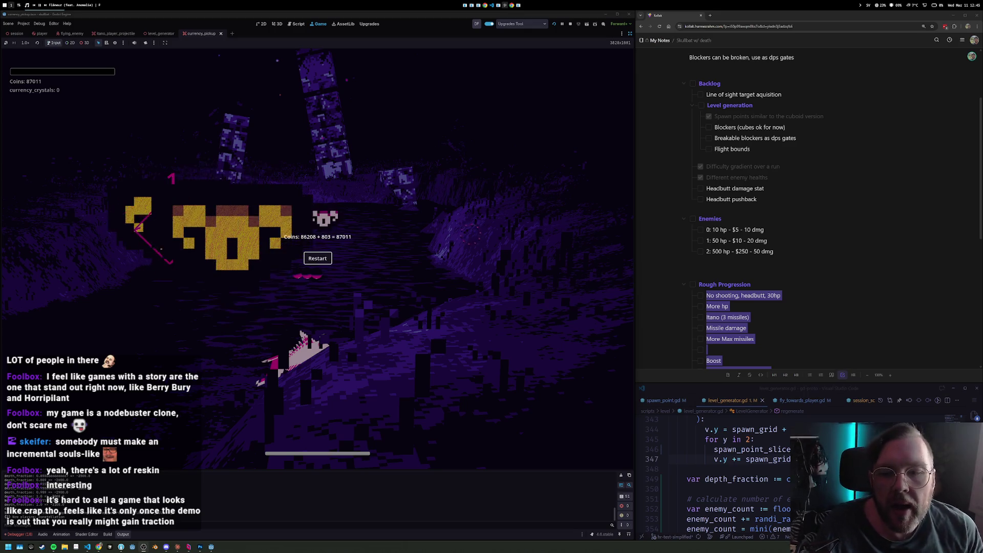
click(711, 15)
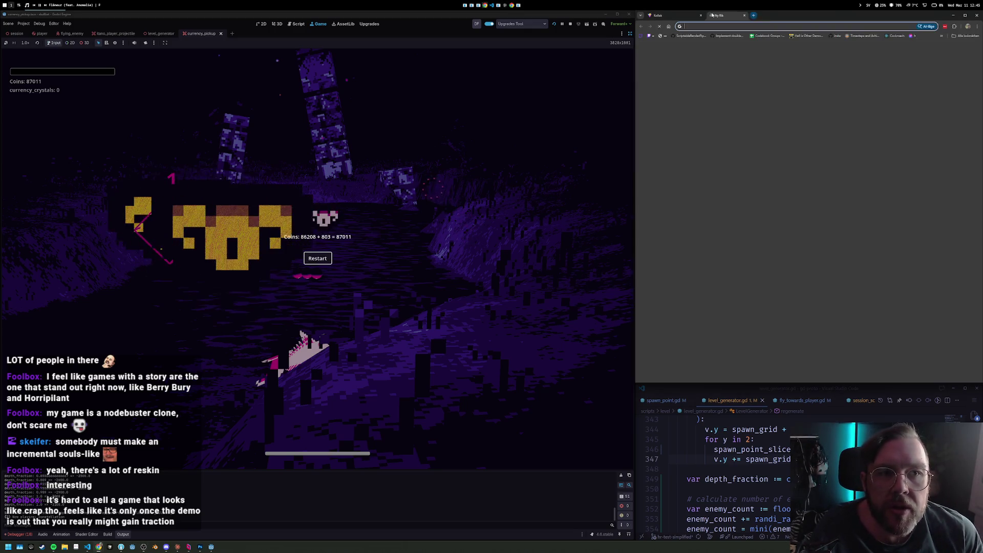
- Search Google for 'horsie game' and open the Horsey Game Steam store page
text(hoo)
key(BackSpace)
text(rsie)
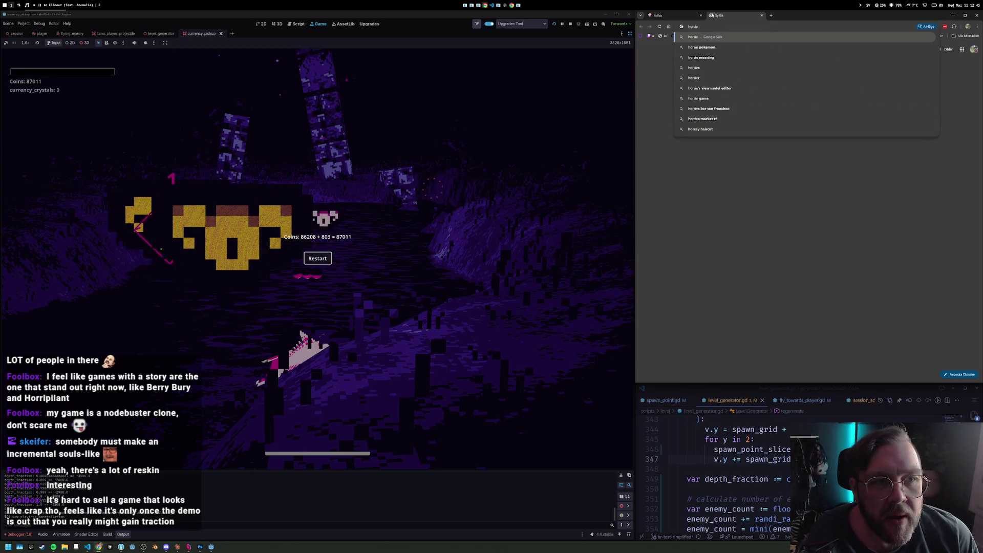
text( game)
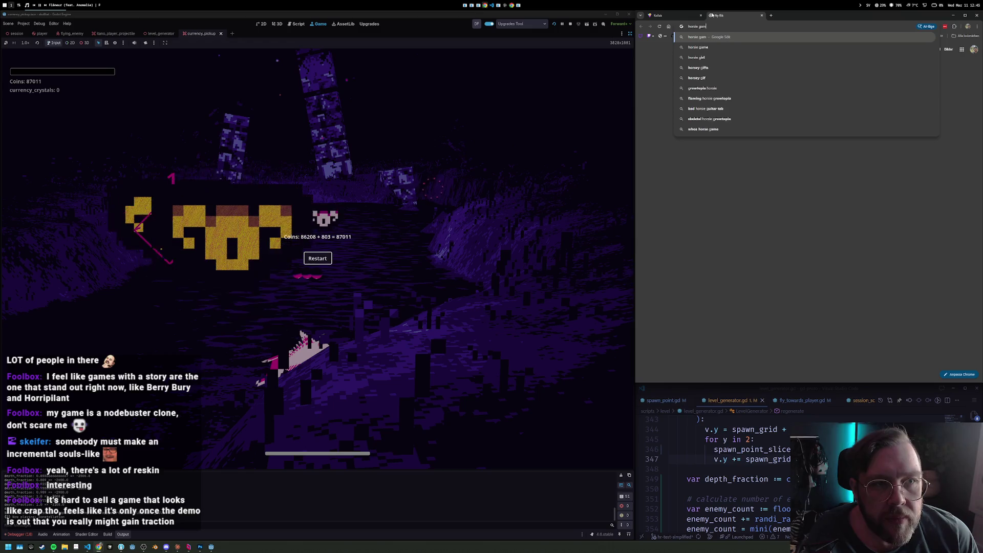
key(Return)
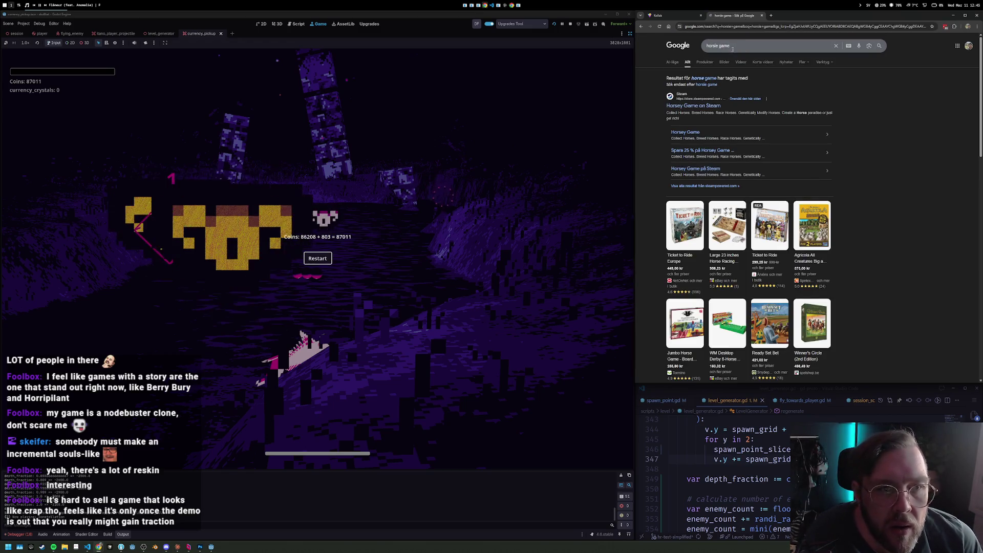
click(696, 106)
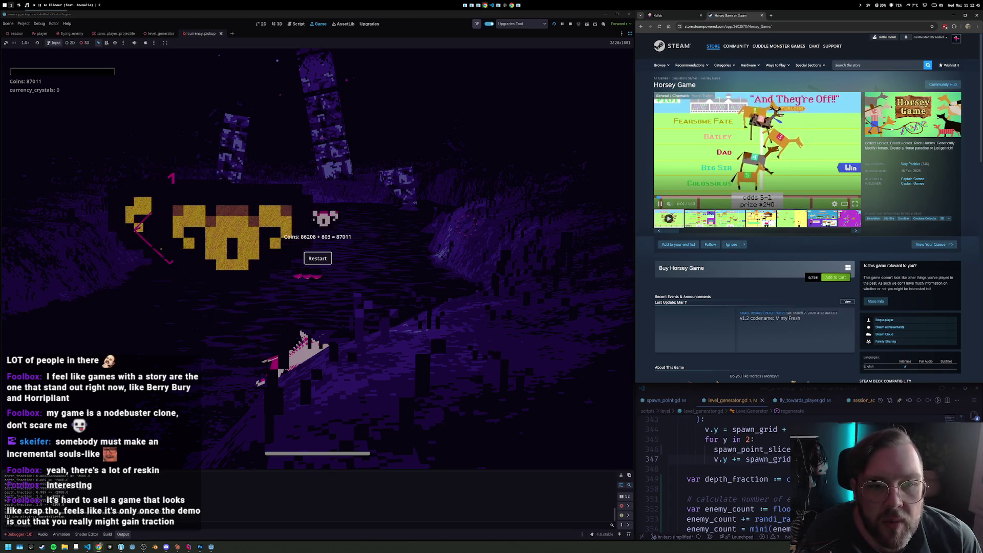
- Widen the browser, watch the trailer fullscreen, and search the store for 'wildgrowth'
key(alt+p)
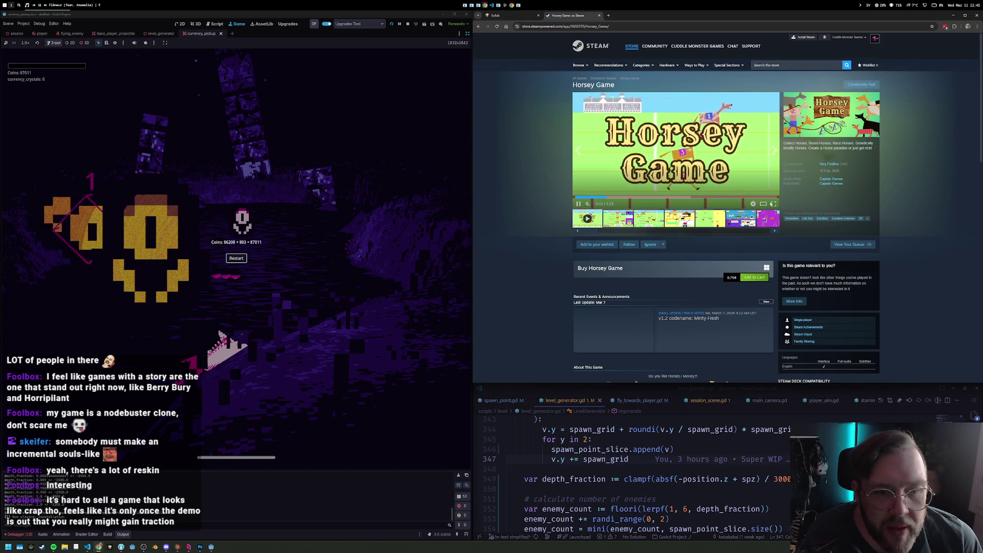
click(773, 204)
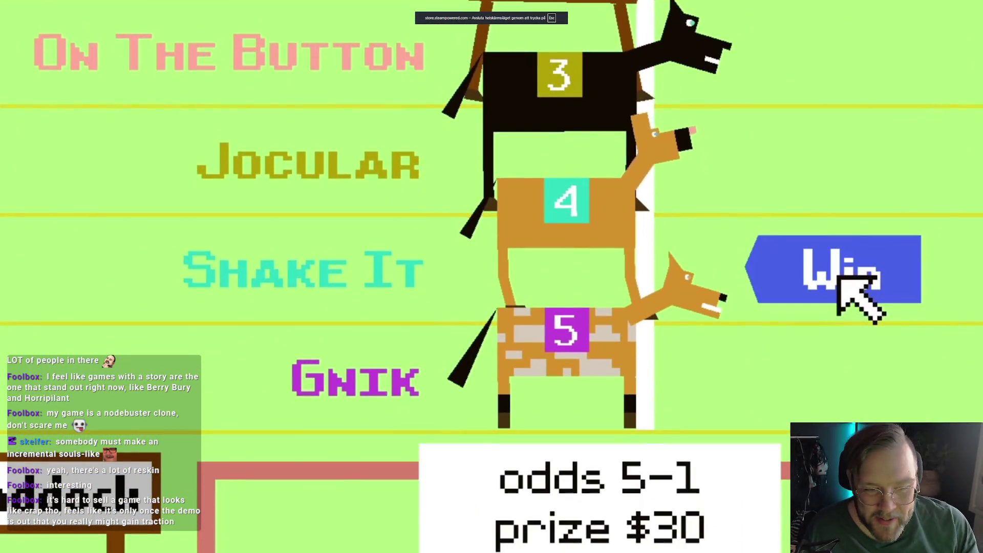
key(Escape)
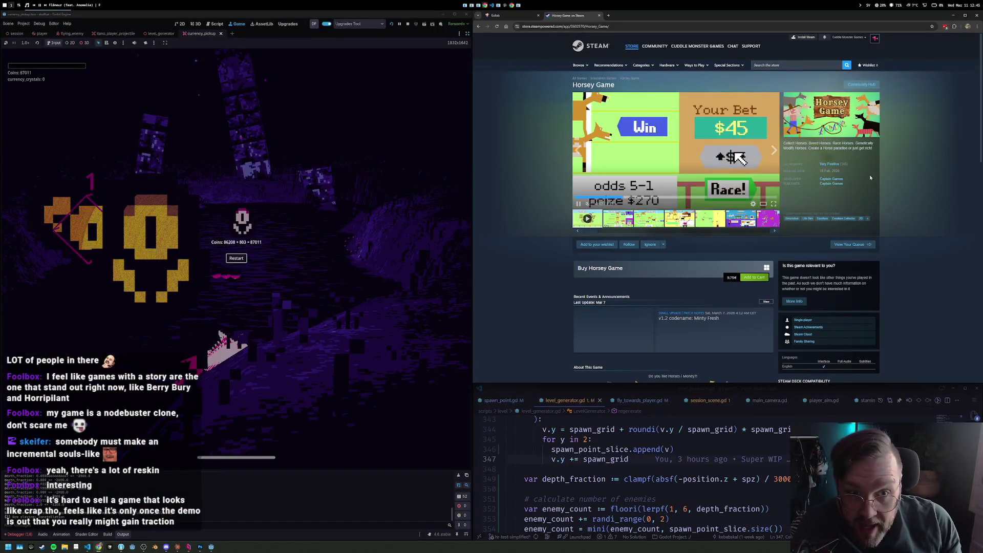
mouse_move(845, 169)
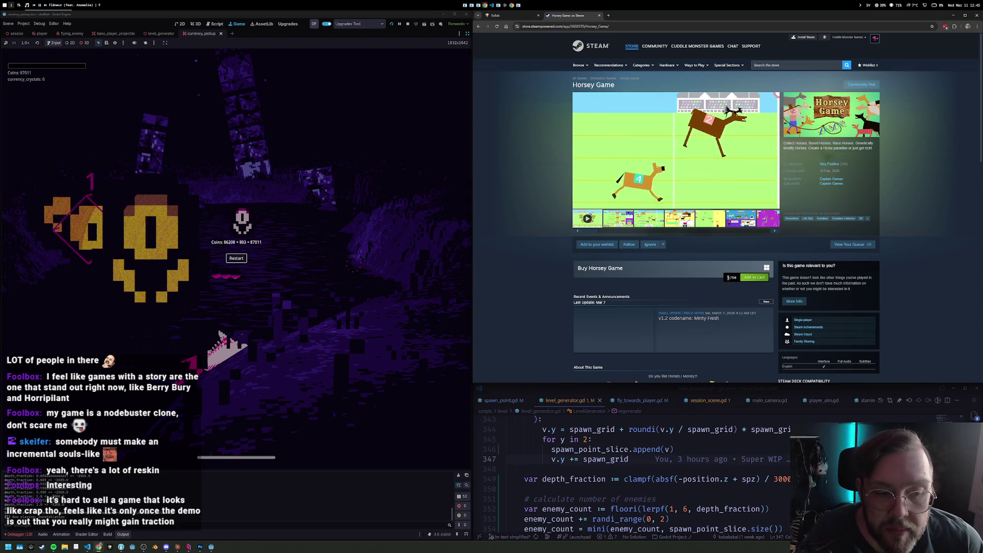
click(790, 66)
text(wildg)
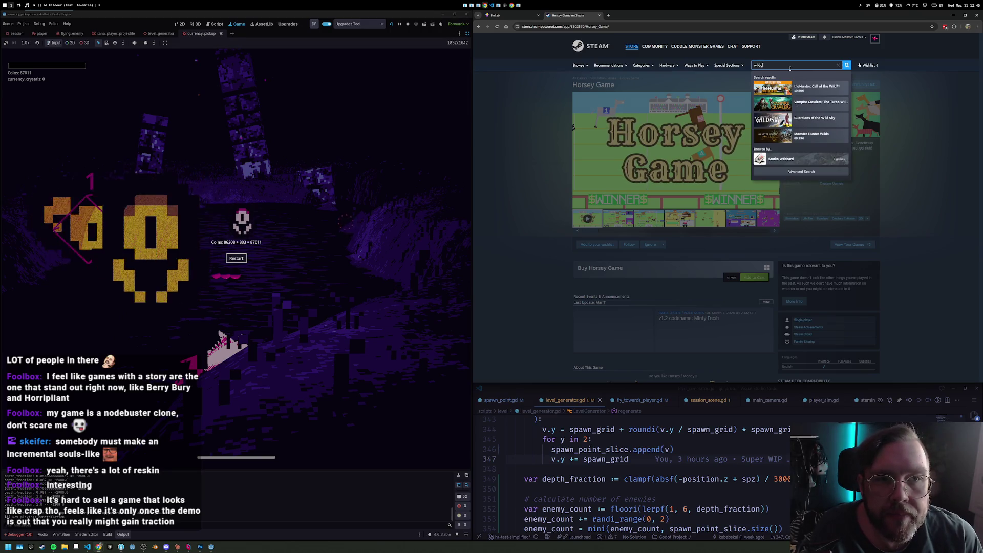
text(rowth)
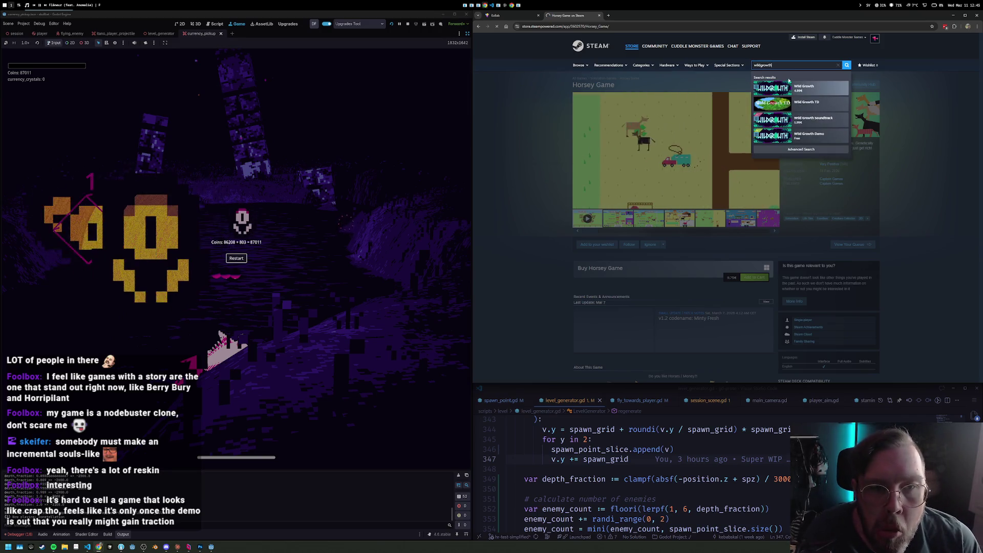
- Open the Wild Growth store page, then go back to Horsey Game
click(809, 88)
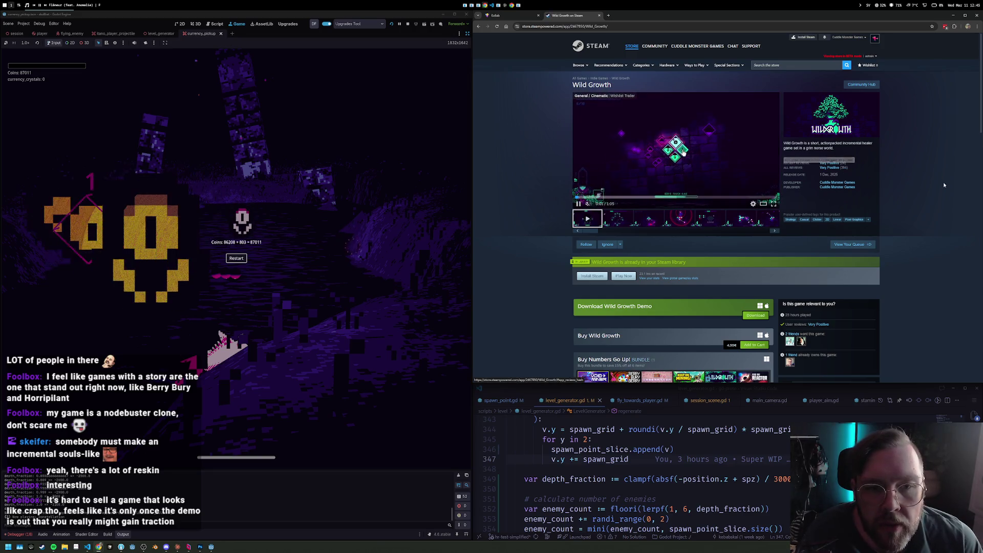
right_click(816, 162)
click(878, 172)
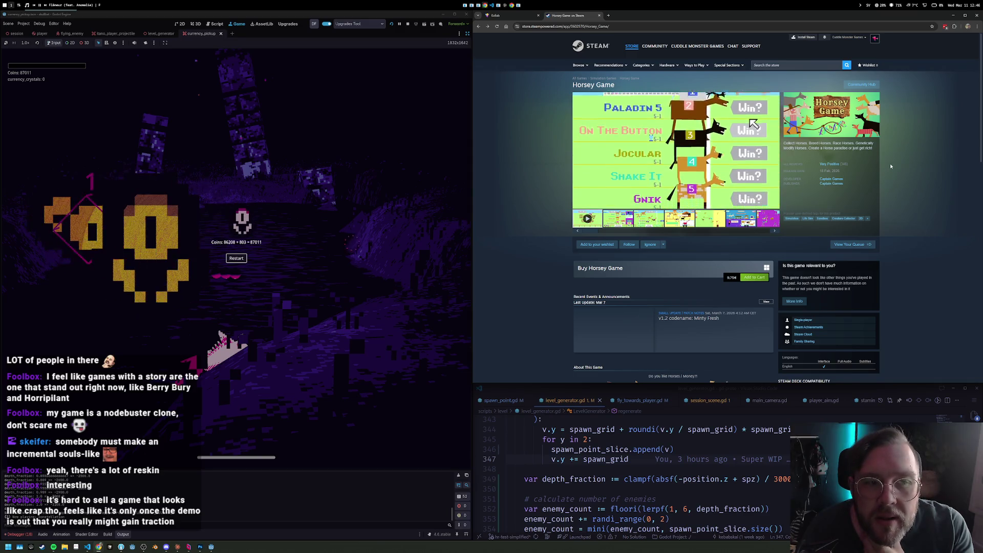
- Browse Horsey Game's screenshots until the CRISPR lab screenshot is shown
click(775, 223)
click(742, 218)
click(650, 218)
click(619, 218)
click(593, 218)
click(578, 231)
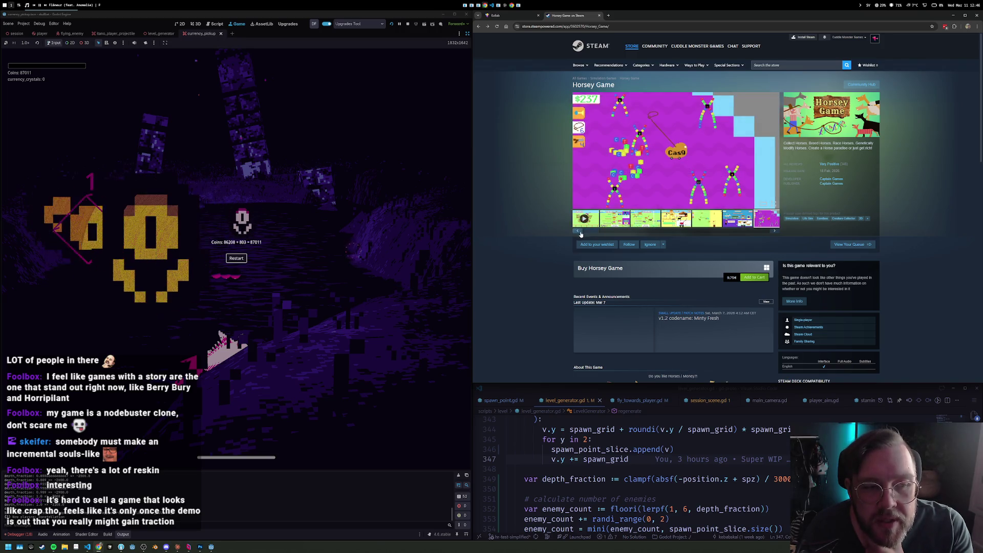
click(738, 218)
- Maximize and restore the browser window, then start a new tab
double_click(590, 15)
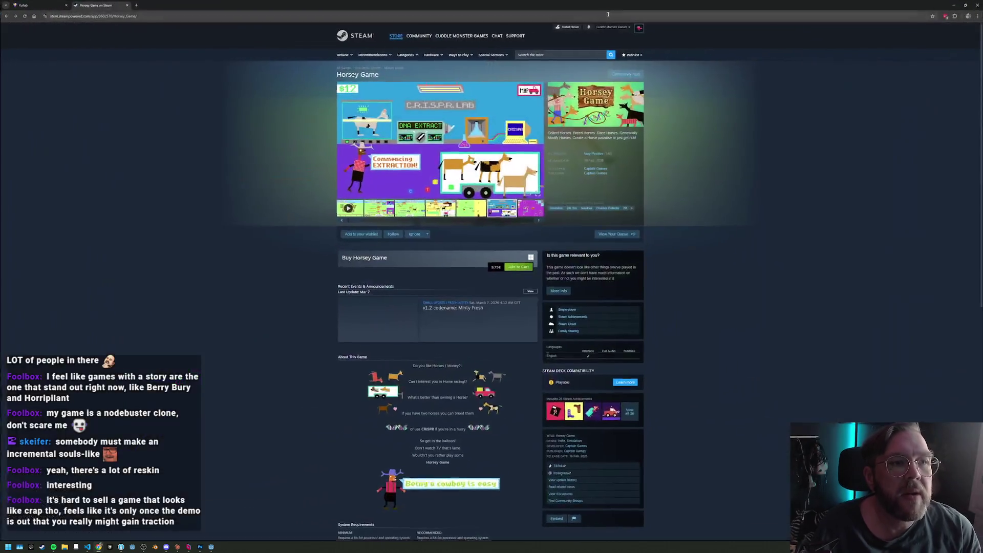
double_click(615, 5)
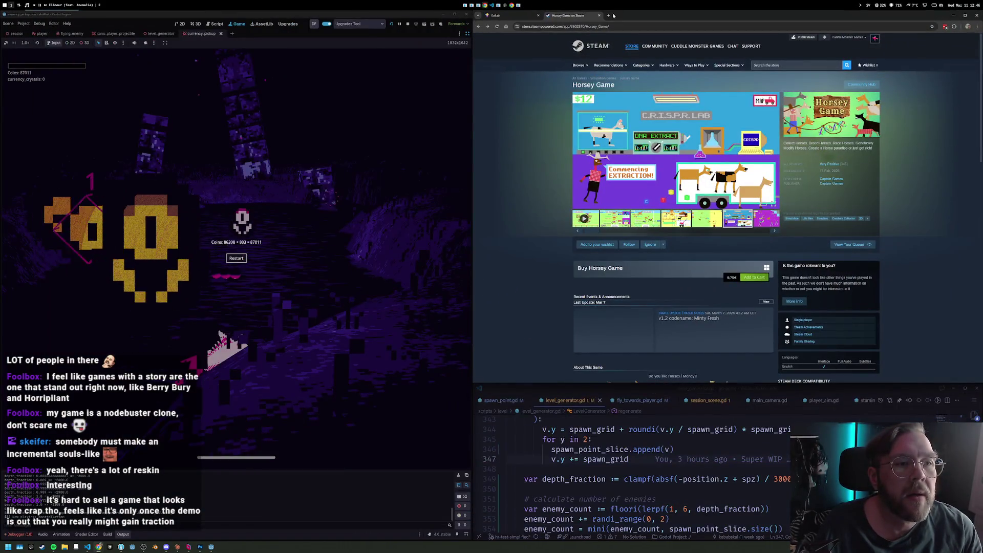
click(610, 16)
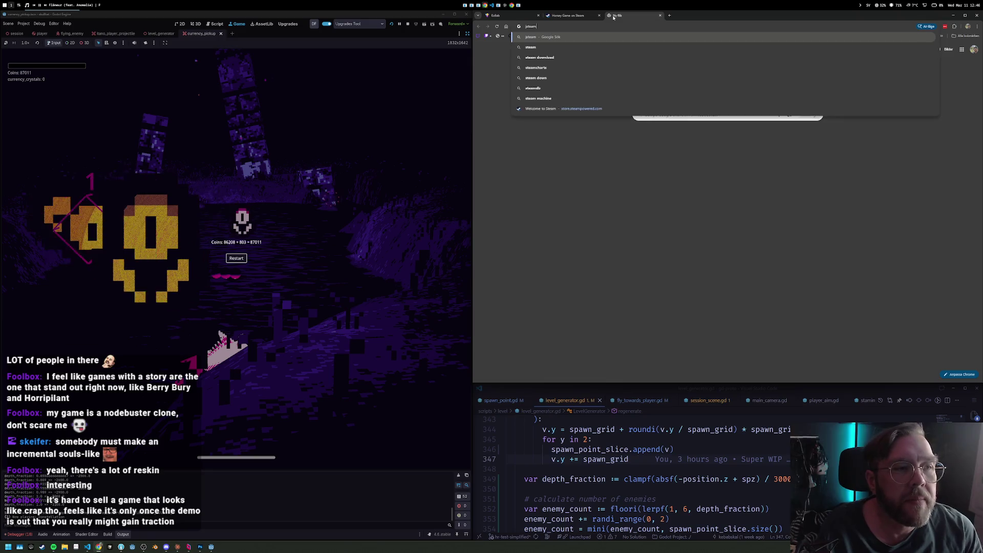
- Search 'steamdb horsey game' and open Horsey Game's SteamDB charts
text(steamdb hor)
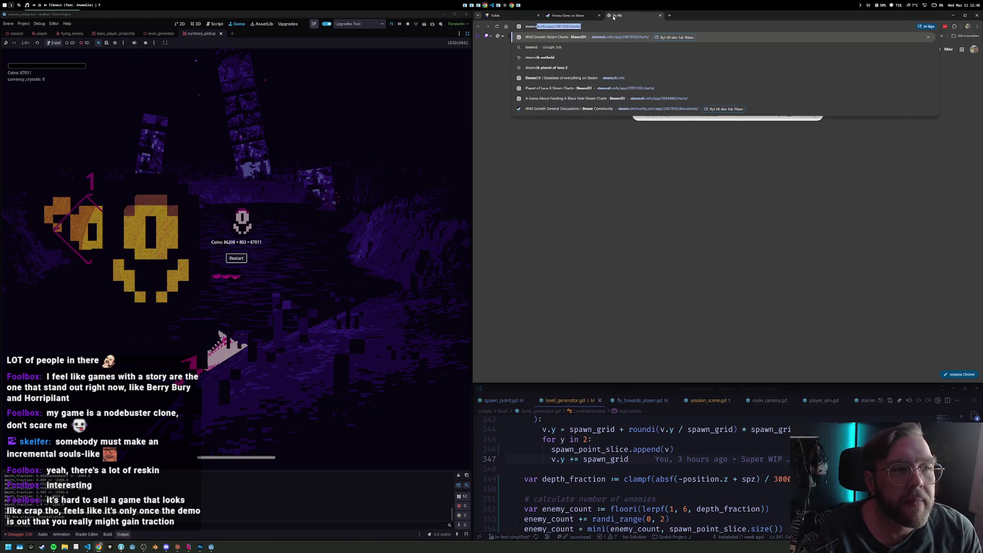
text(sey game)
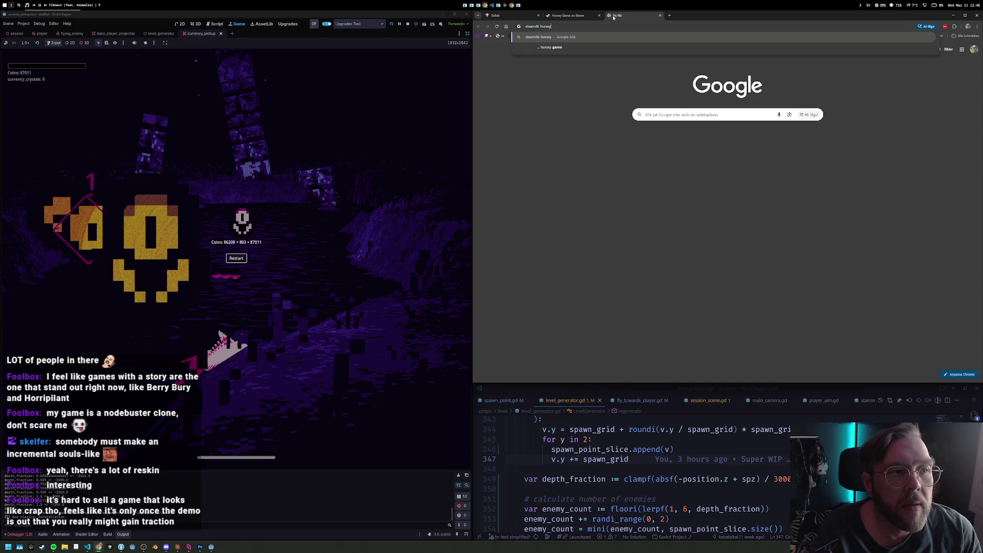
key(Return)
click(568, 100)
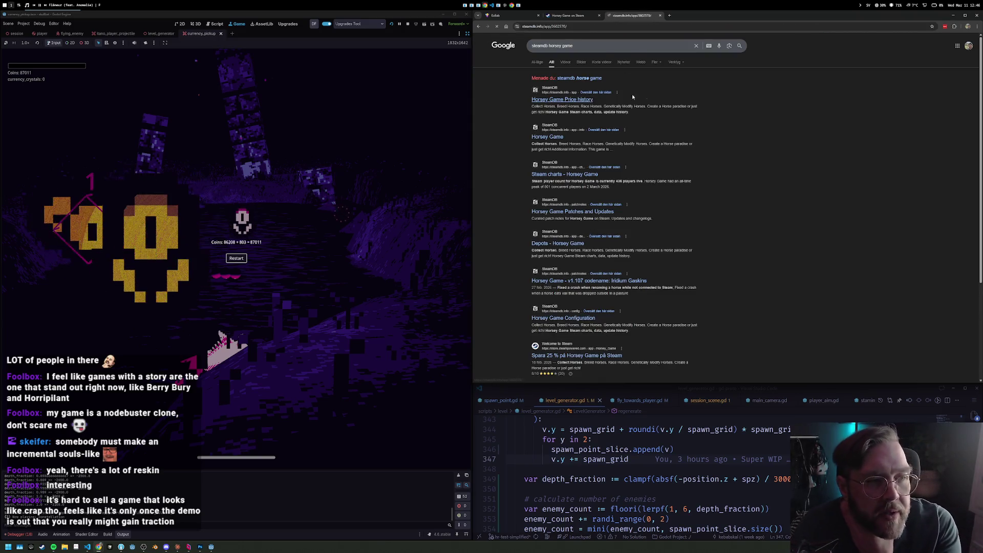
scroll(910, 239, down, 15)
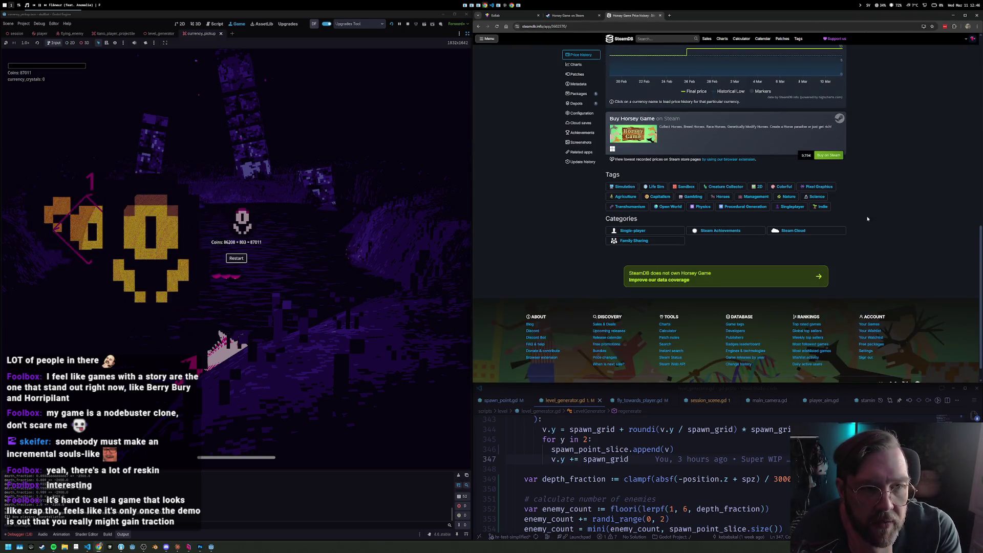
scroll(874, 221, up, 10)
click(576, 64)
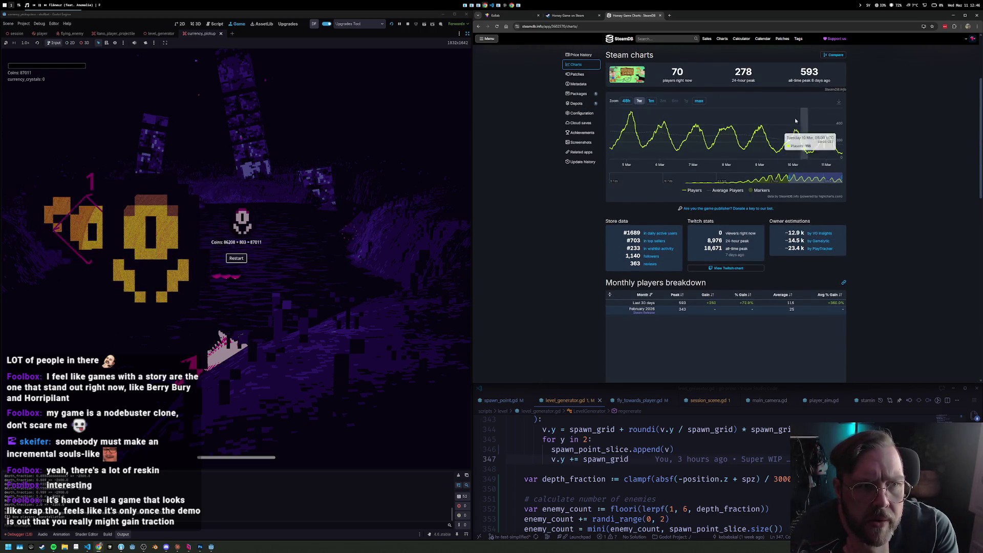
- Set the Horsey Game followers chart to show only the last month
scroll(733, 118, up, 3)
scroll(734, 118, down, 3)
scroll(734, 118, down, 1)
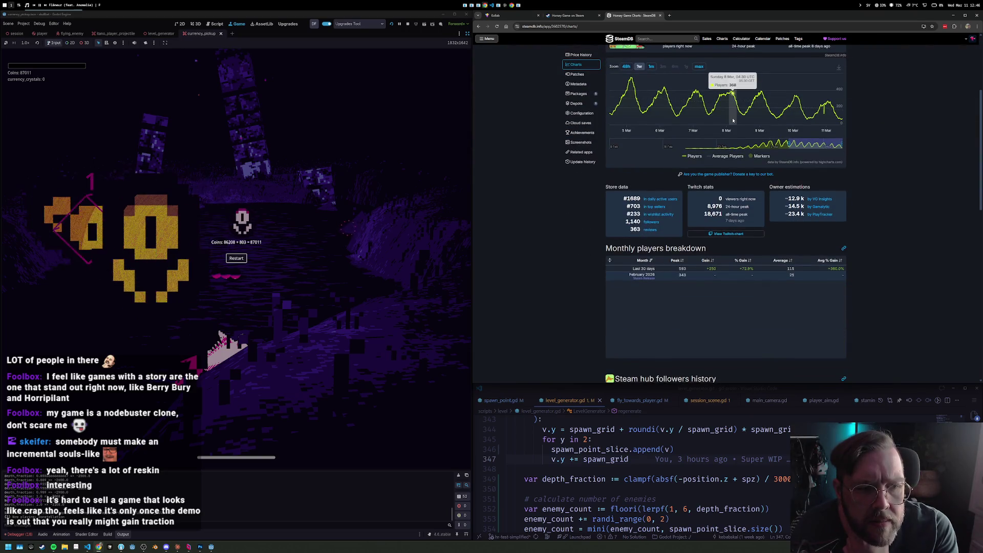
scroll(733, 120, up, 1)
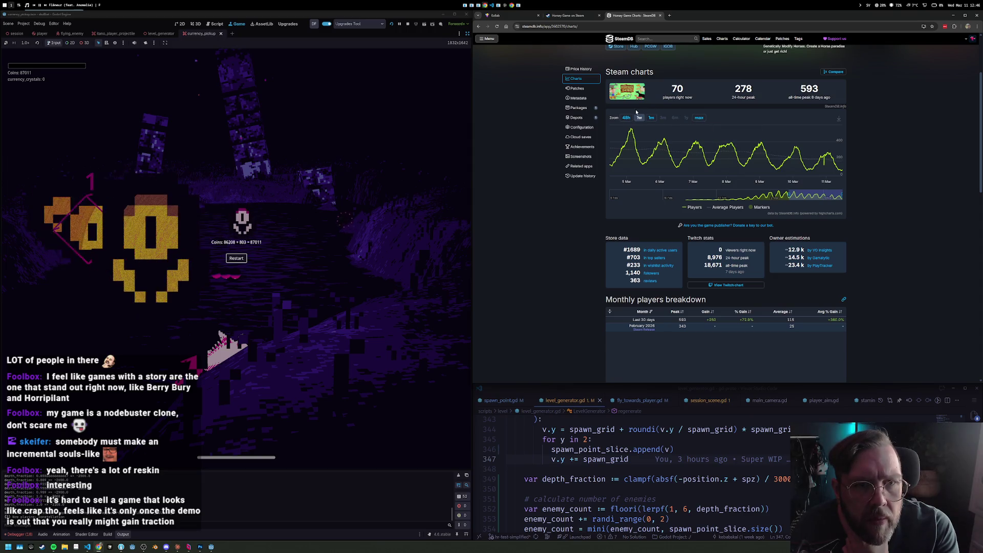
scroll(579, 99, up, 2)
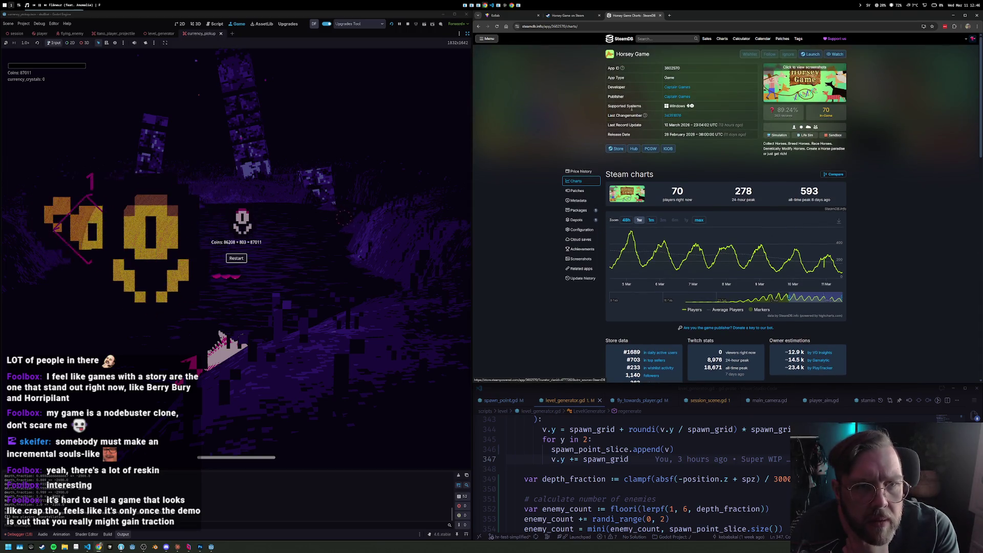
scroll(870, 197, down, 1)
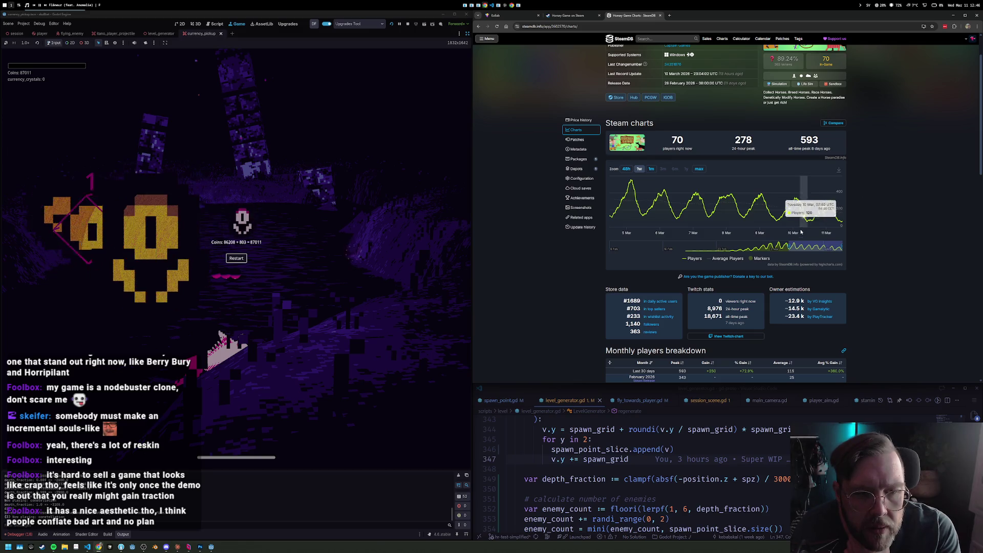
scroll(876, 262, down, 1)
scroll(876, 262, down, 6)
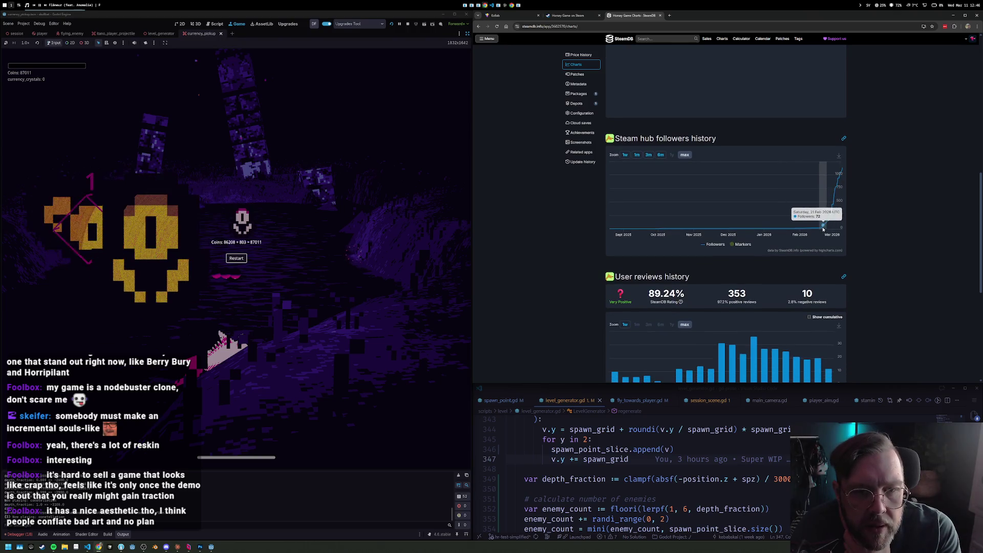
click(637, 156)
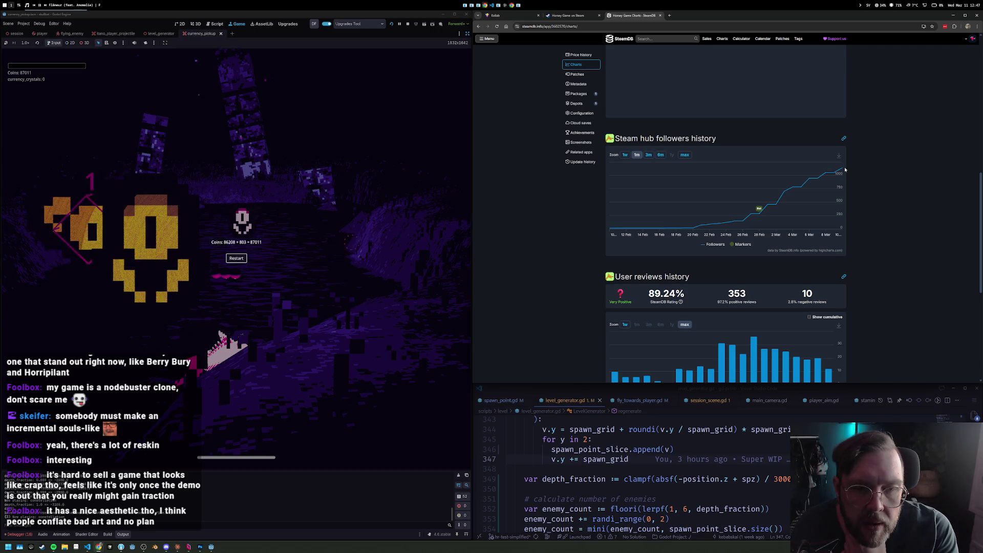
- In a new tab, load Wild Growth's SteamDB charts from the 'wild growth' suggestions
click(671, 16)
text(m)
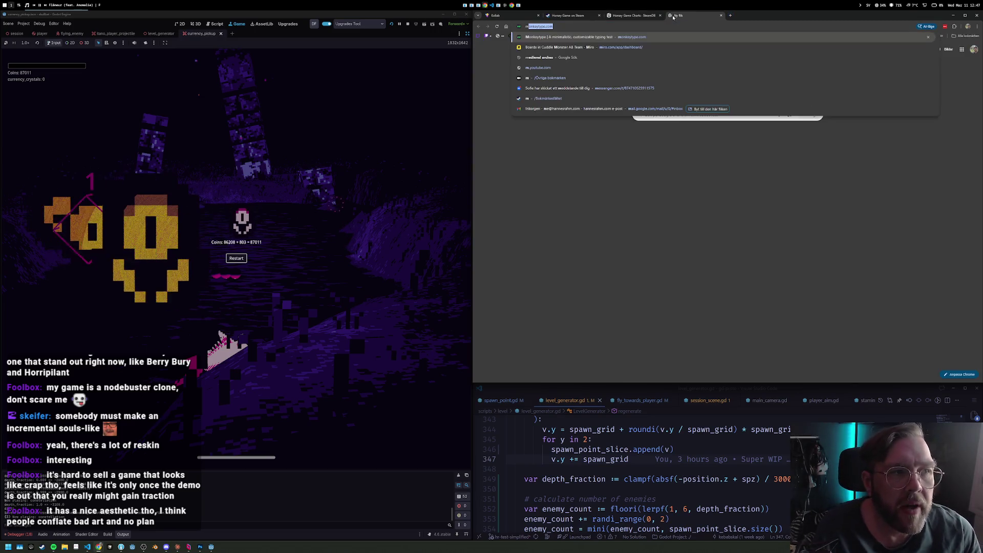
key(BackSpace)
text(wild growth)
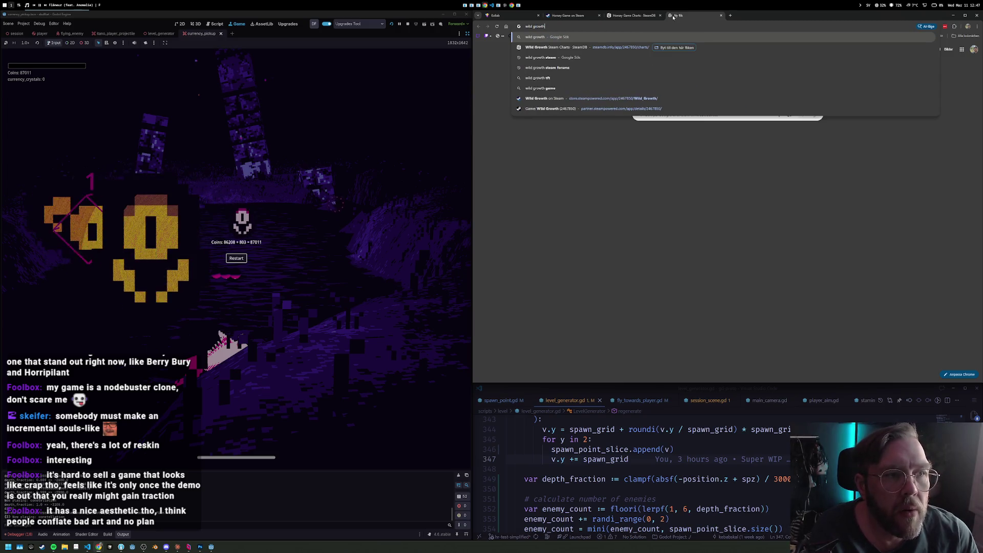
key(Down)
key(Return)
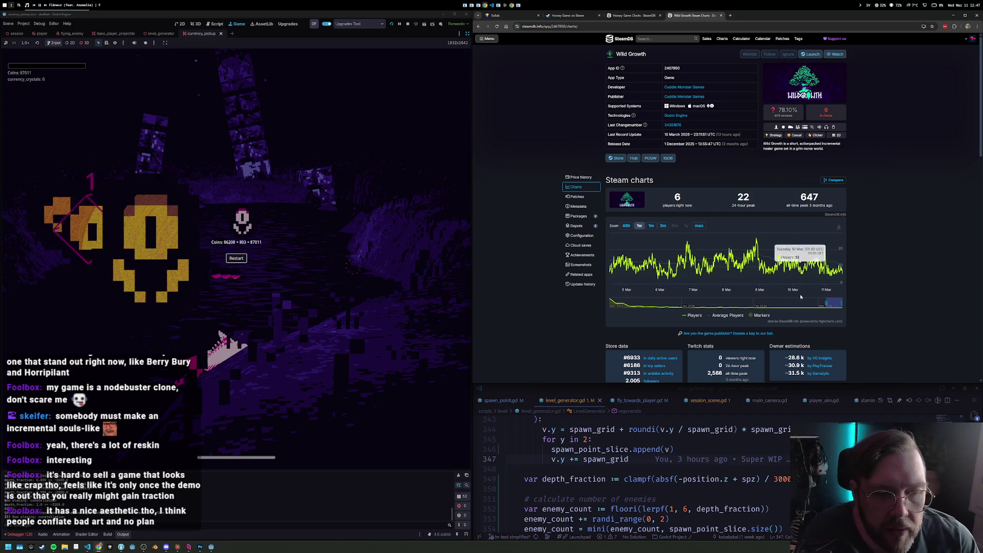
scroll(800, 296, down, 10)
scroll(853, 237, up, 2)
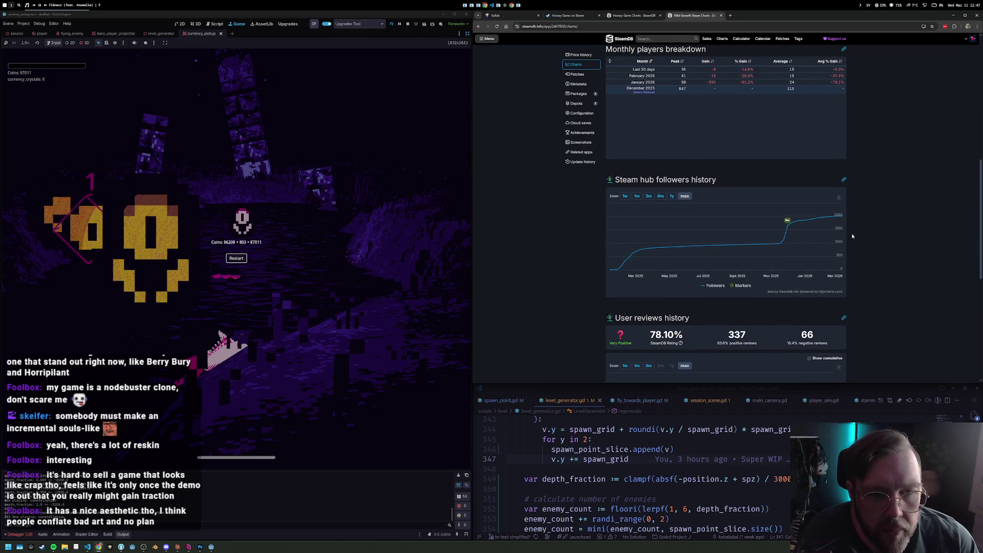
click(623, 16)
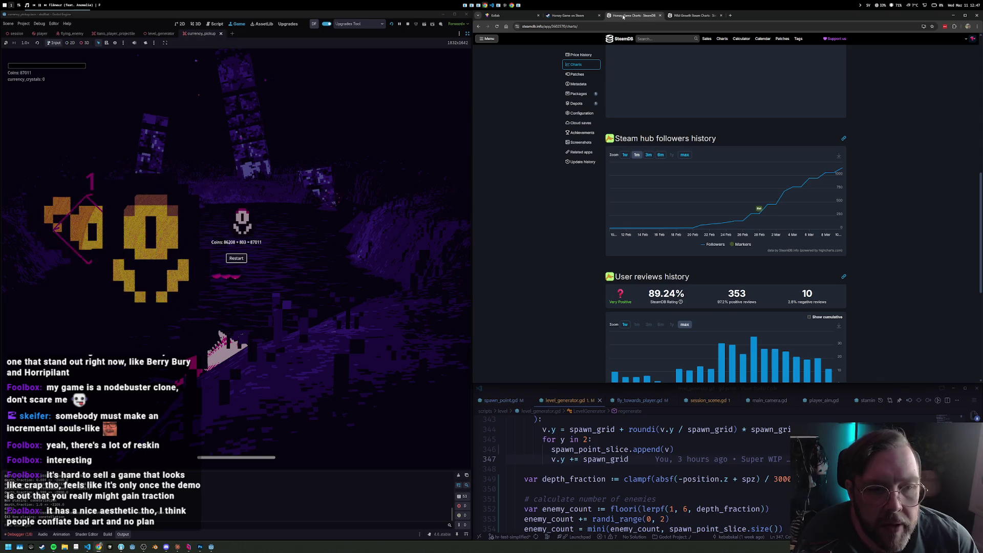
click(694, 17)
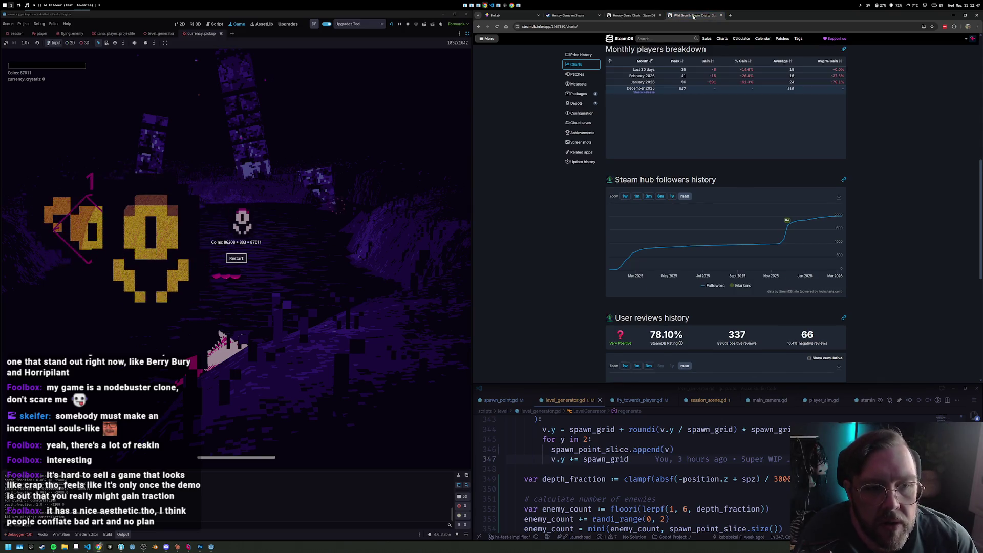
mouse_move(623, 270)
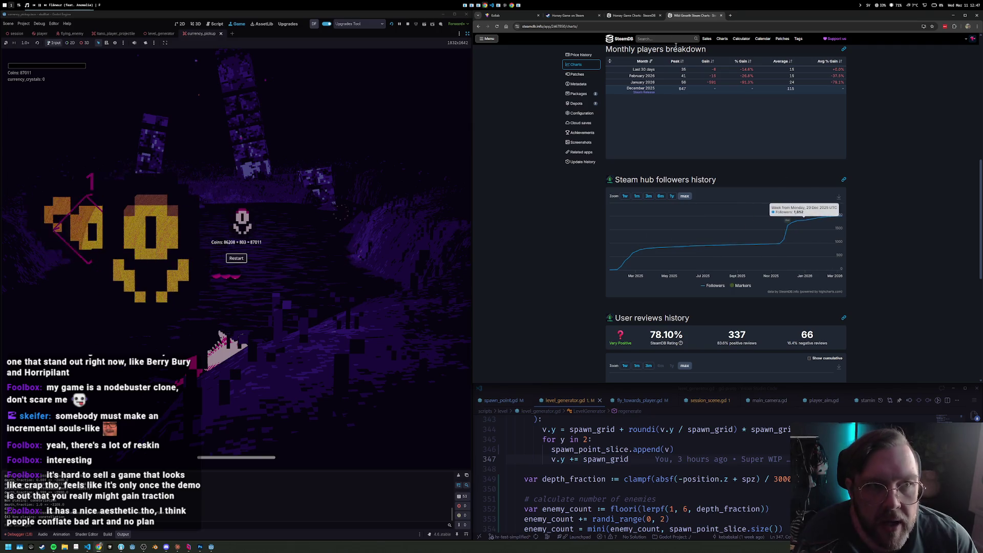
click(643, 17)
mouse_move(695, 220)
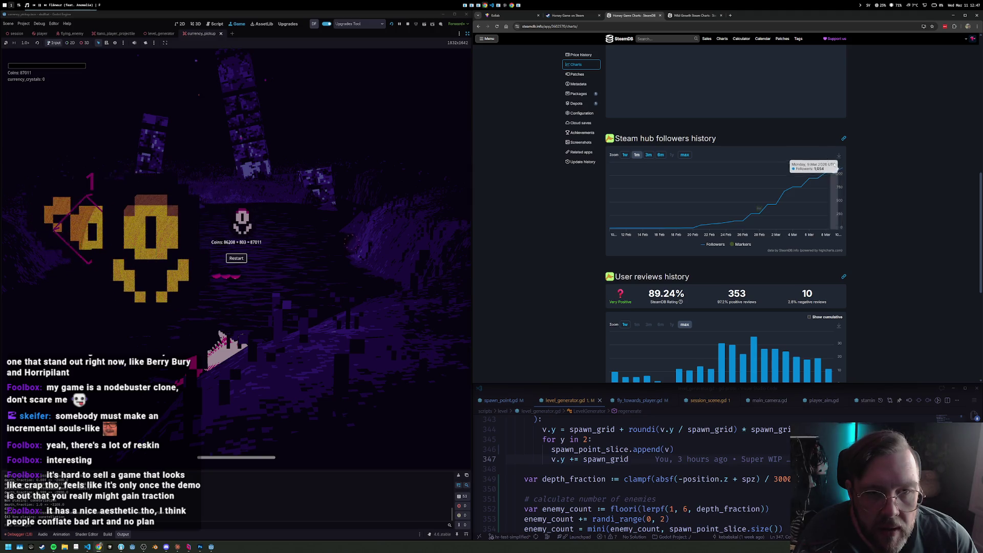
click(707, 17)
click(633, 15)
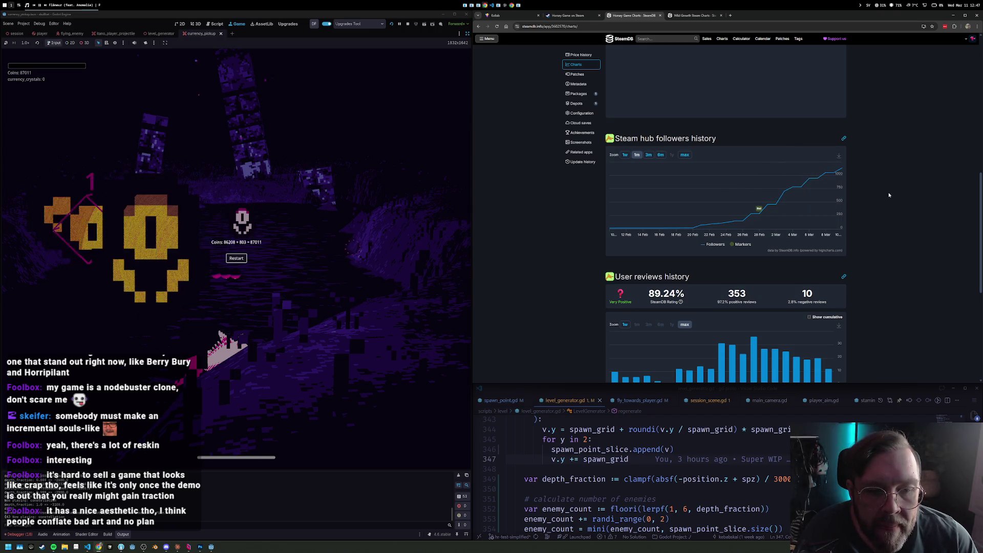
scroll(889, 208, down, 1)
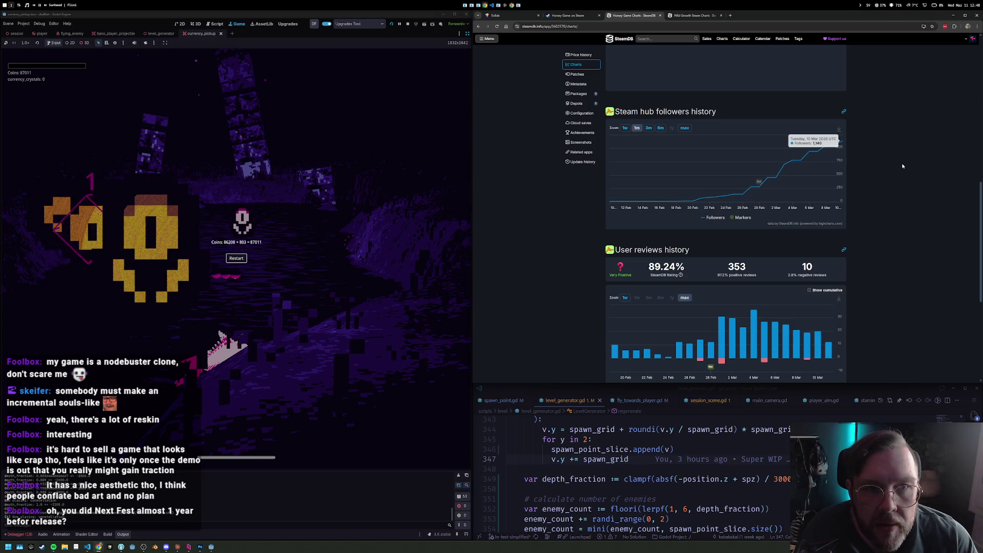
key(ctrl+Tab)
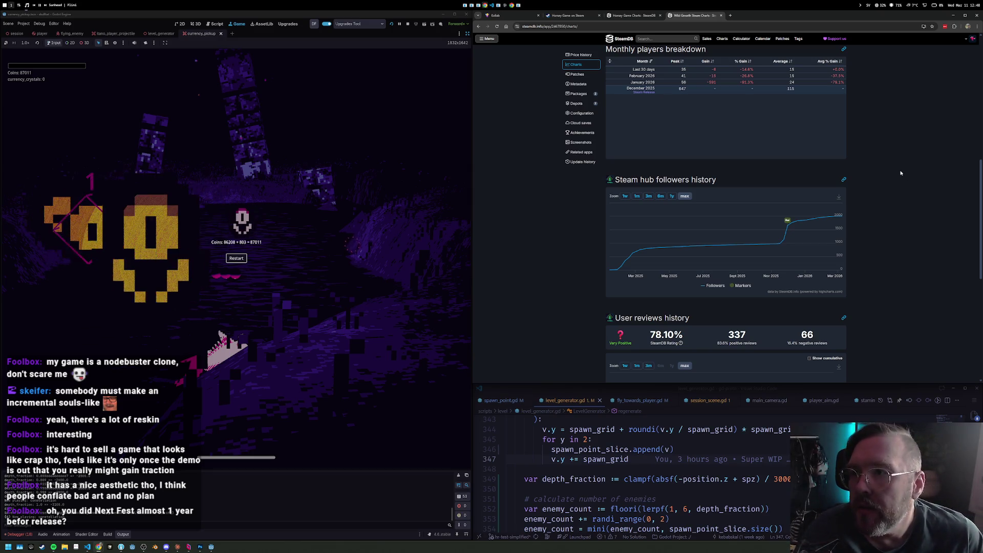
scroll(911, 200, down, 3)
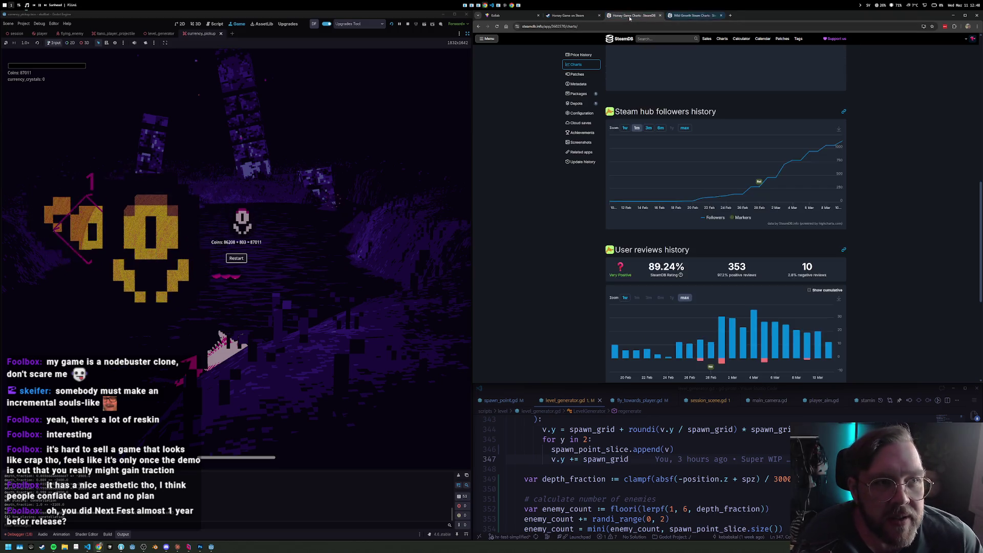
scroll(911, 200, up, 4)
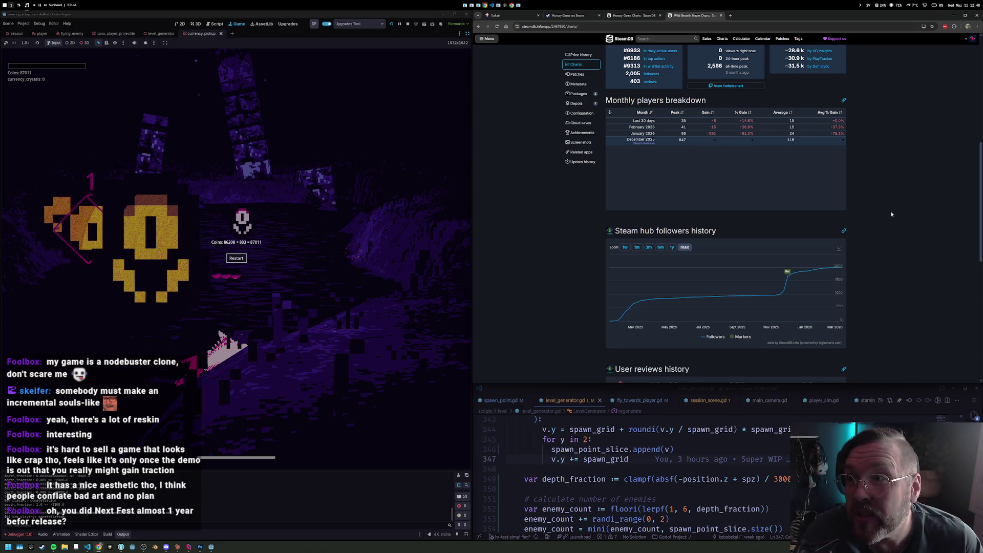
mouse_move(789, 269)
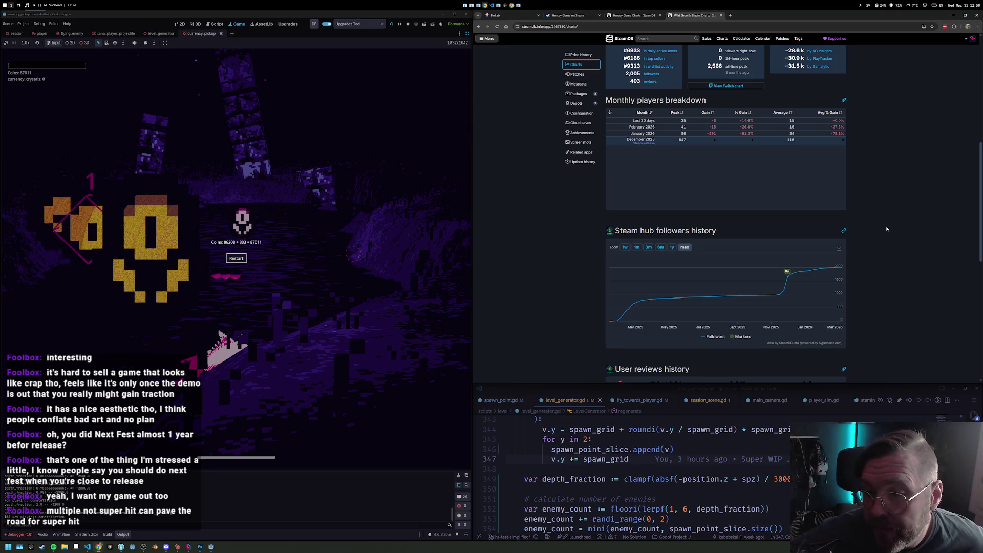
- Search the web for 'horripilant steamdb' in a new tab
key(ctrl+t)
text(horripilant steamdb)
key(Return)
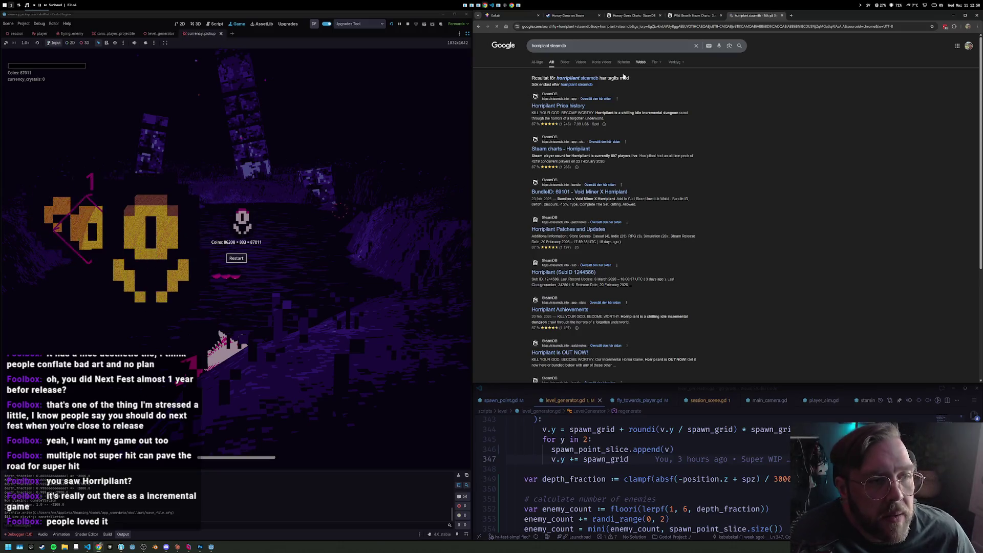
- Open Horripilant's SteamDB page and look through its charts section
click(548, 83)
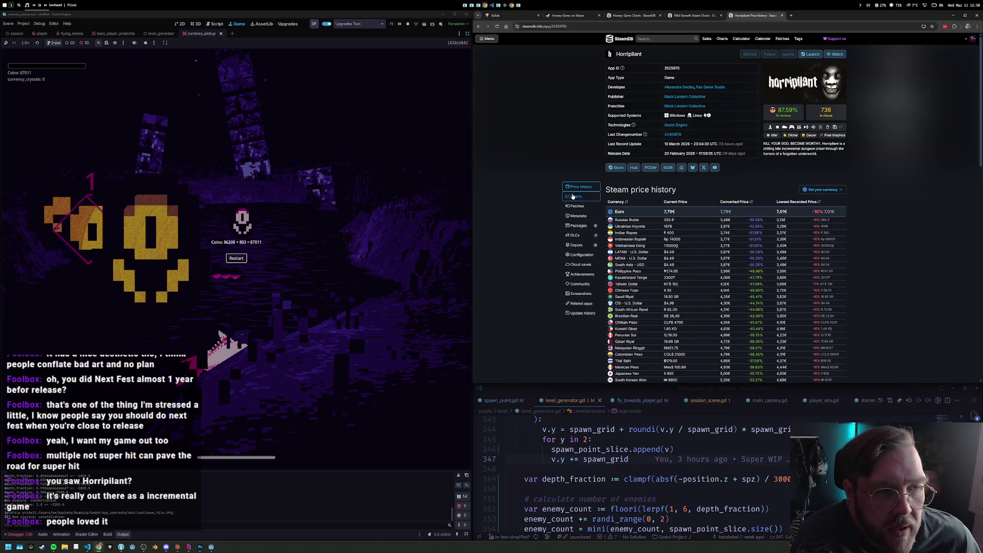
click(576, 196)
scroll(870, 182, down, 3)
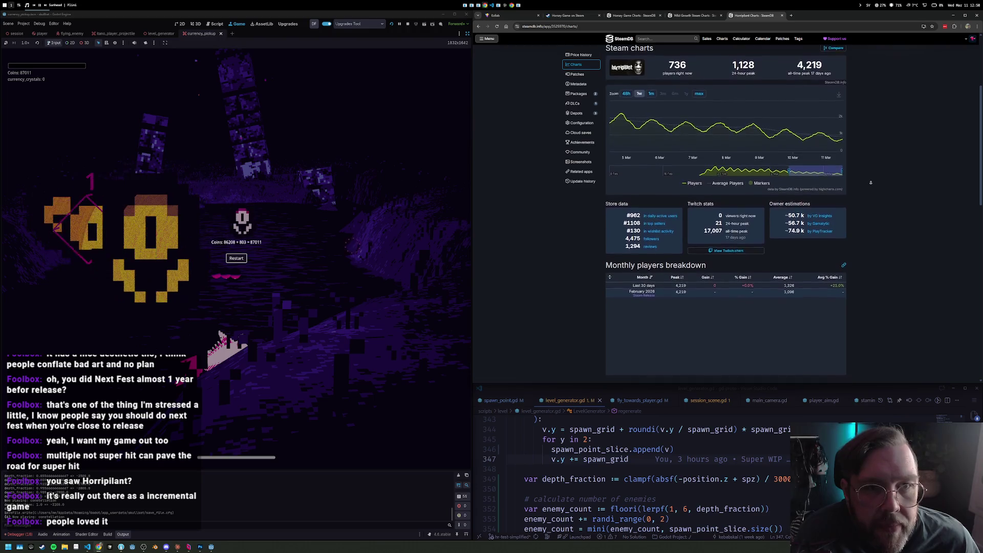
scroll(871, 188, down, 4)
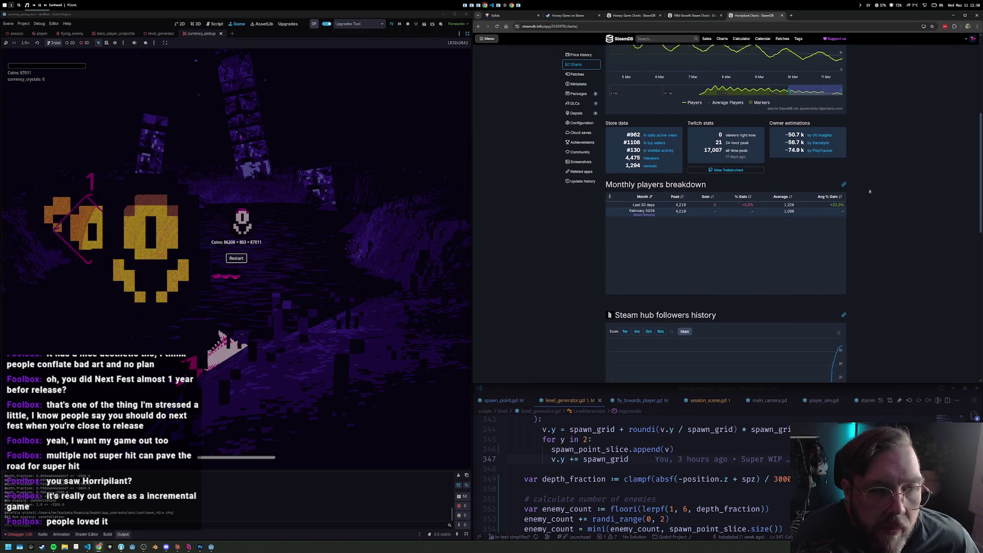
mouse_move(845, 216)
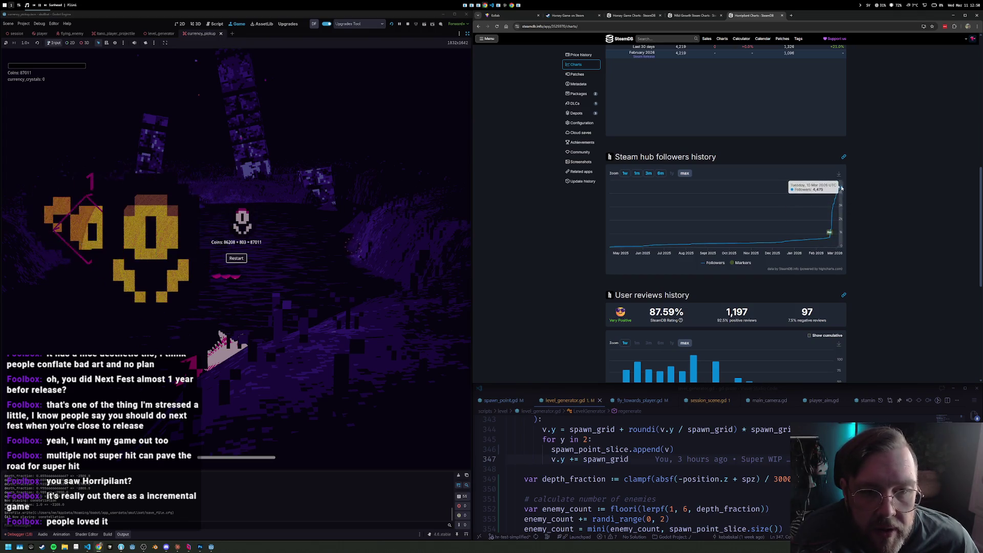
scroll(888, 174, up, 3)
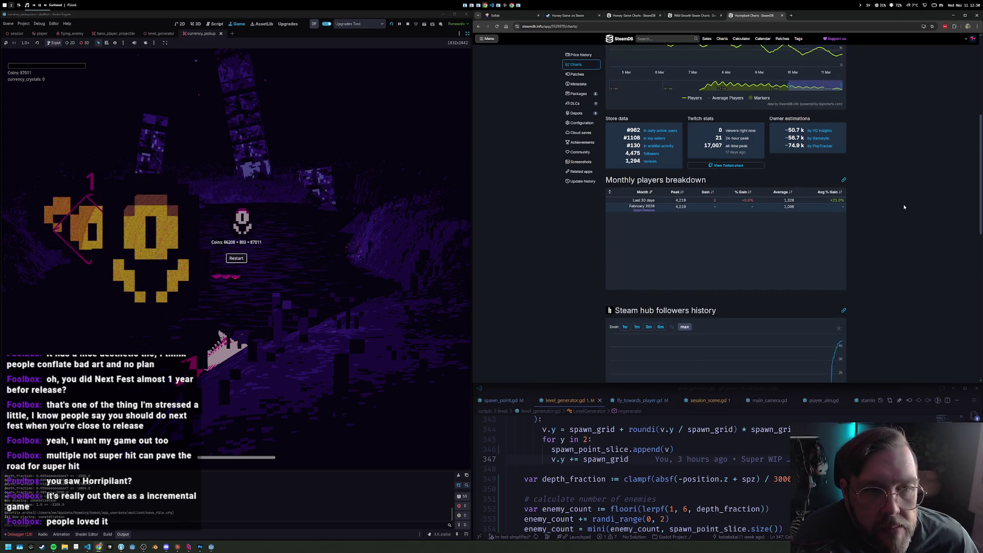
scroll(904, 206, down, 3)
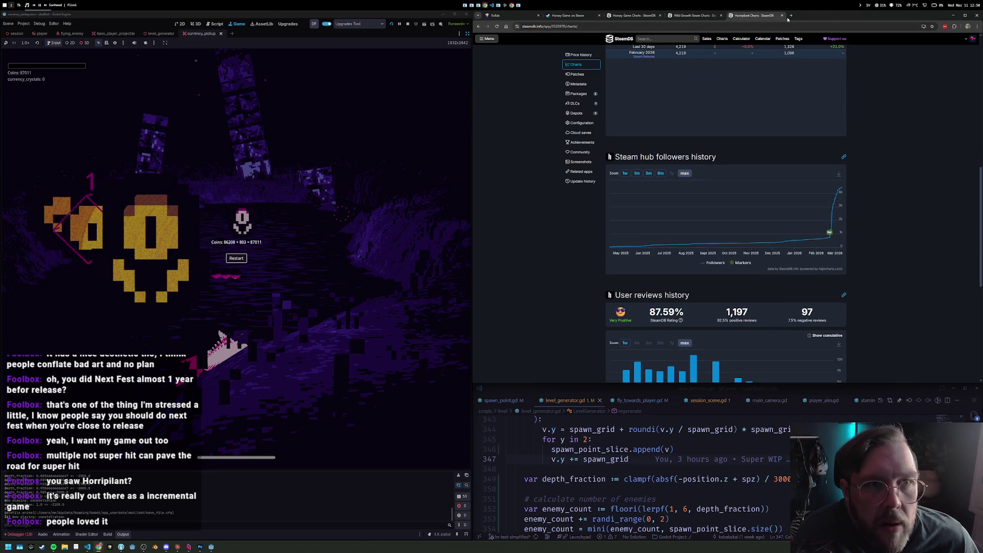
- Back on the Horripilant SteamDB page, open its Steam store page in a new tab
click(791, 15)
click(741, 14)
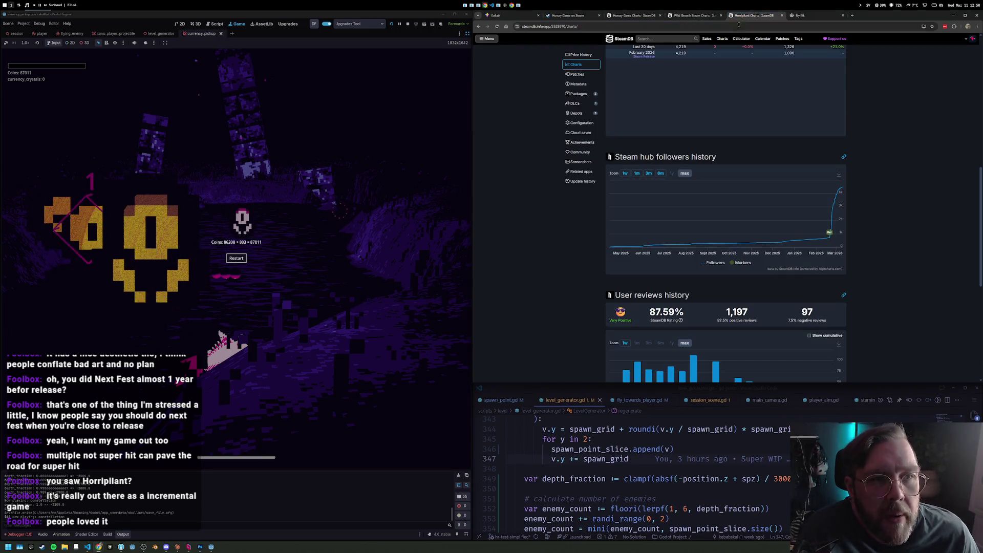
scroll(573, 167, up, 10)
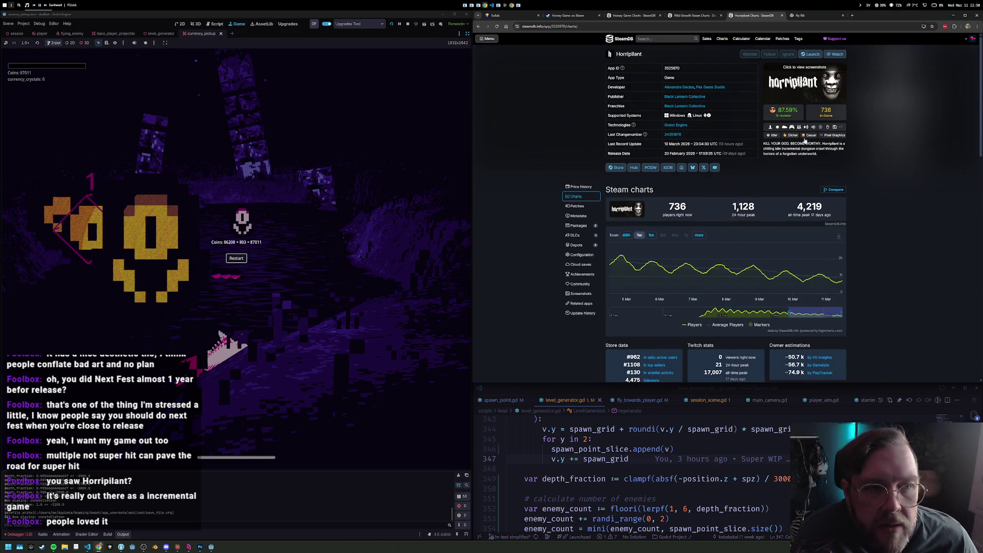
click(624, 170)
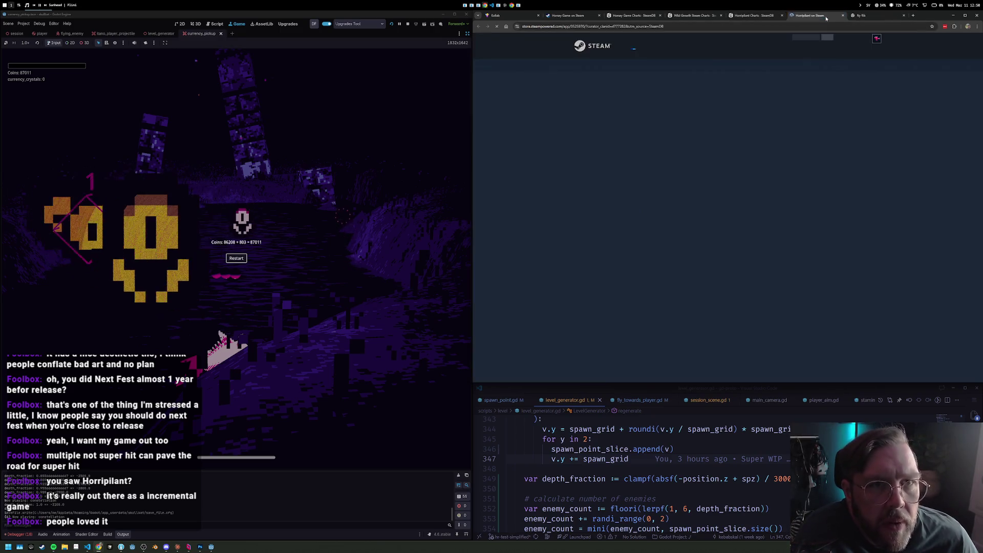
- Close the blank tab, watch Horripilant's trailer fullscreen, then return to Wild Growth's SteamDB charts
middle_click(855, 19)
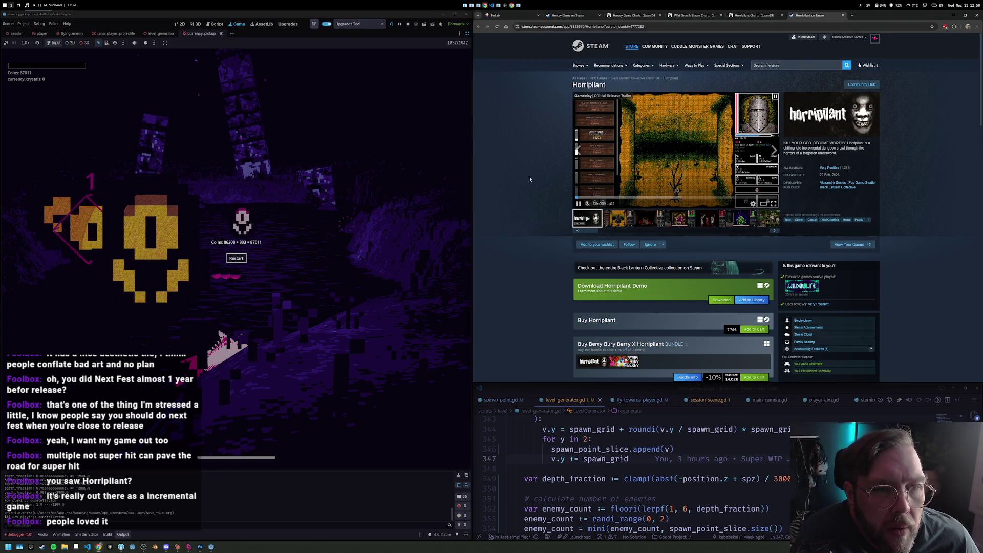
click(774, 204)
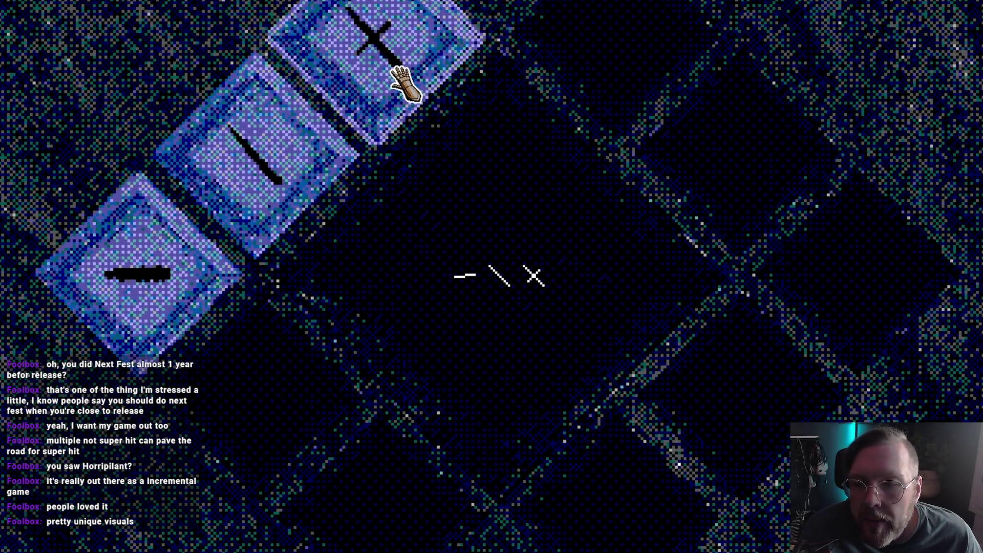
key(Escape)
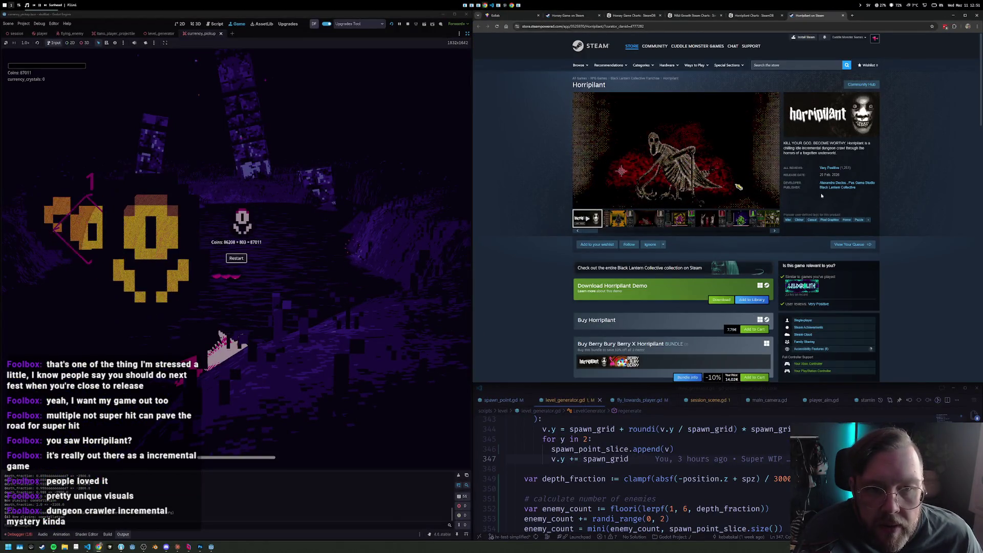
mouse_move(846, 170)
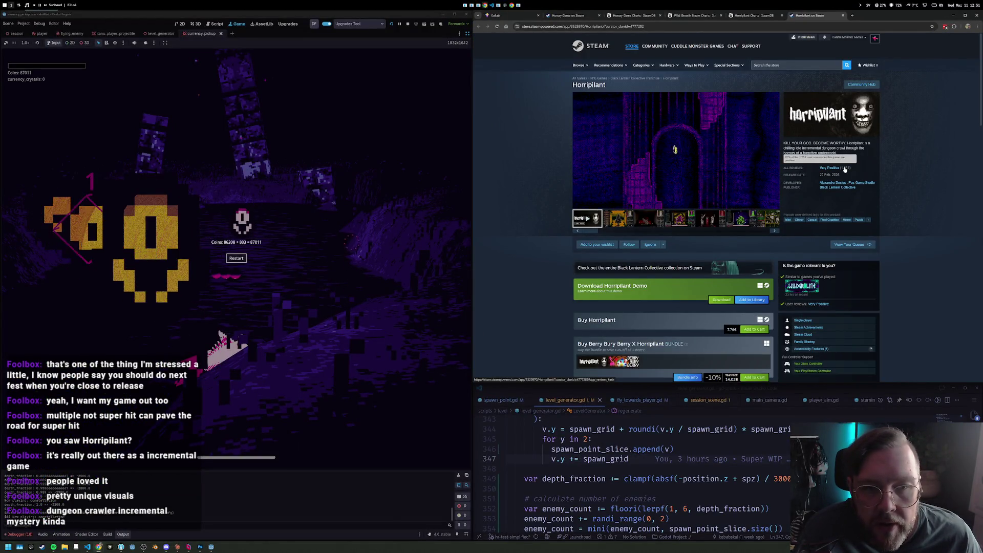
scroll(531, 232, down, 3)
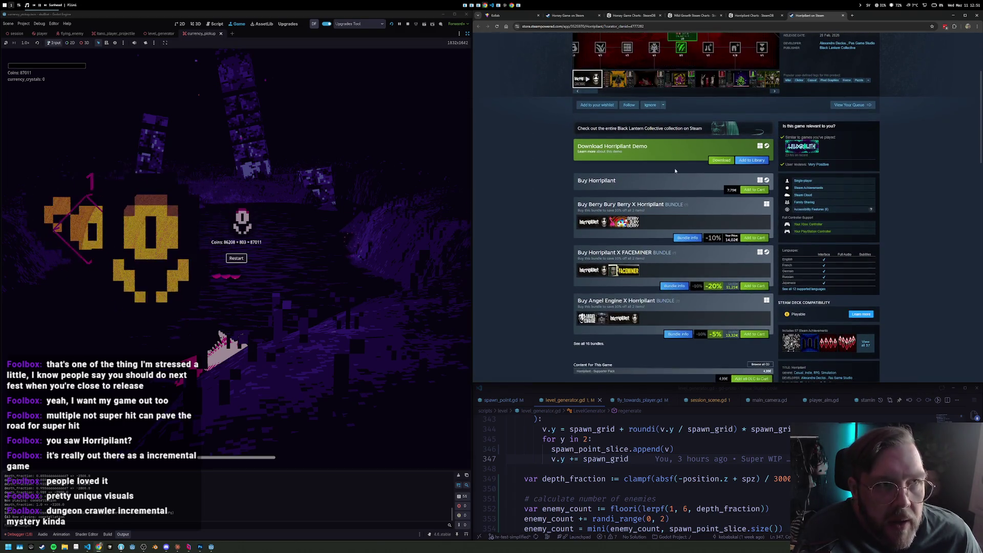
click(702, 17)
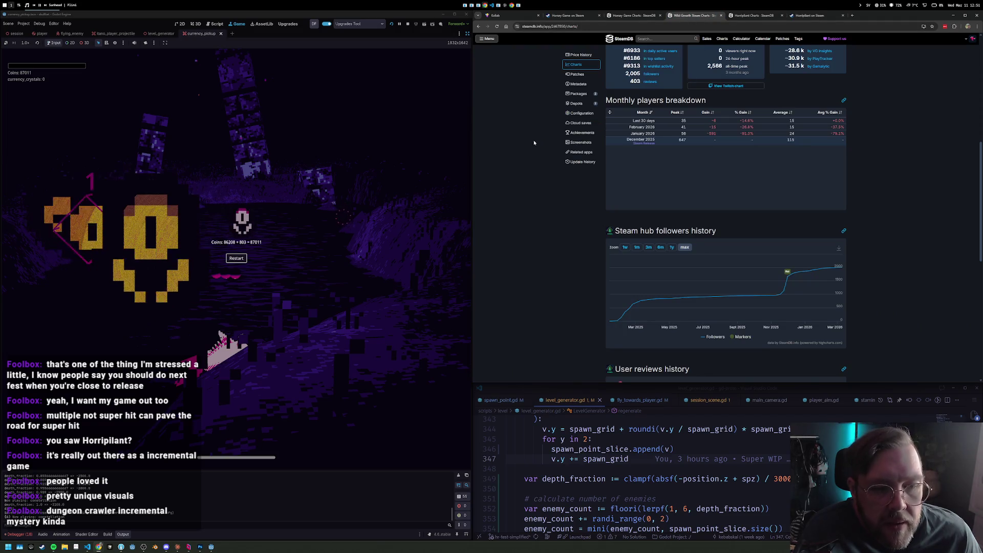
scroll(535, 141, up, 6)
mouse_move(792, 118)
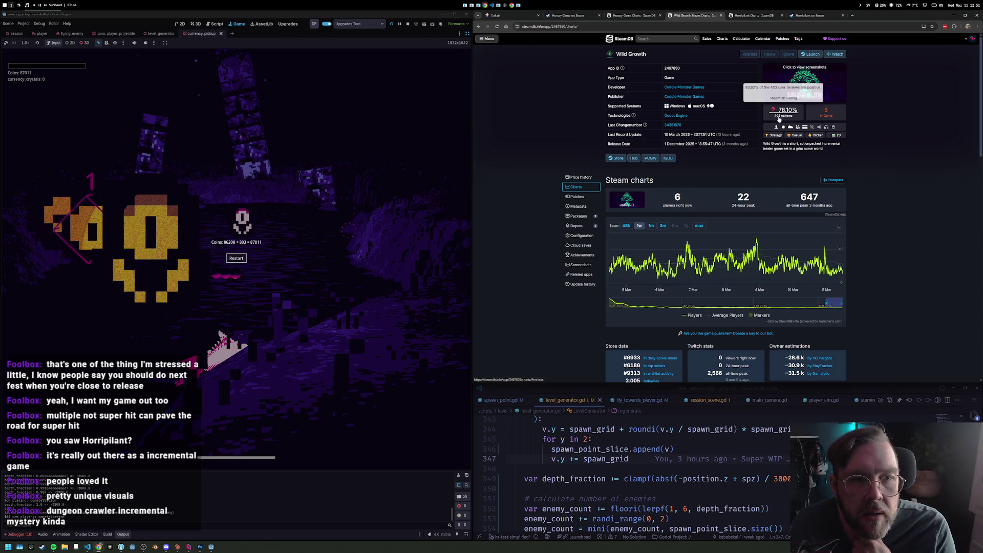
scroll(893, 193, down, 10)
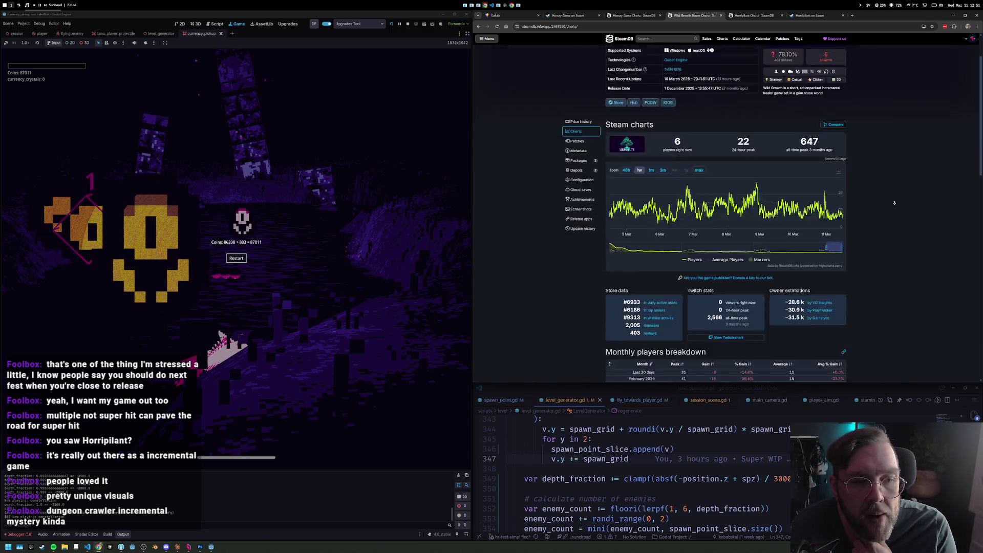
scroll(893, 193, down, 4)
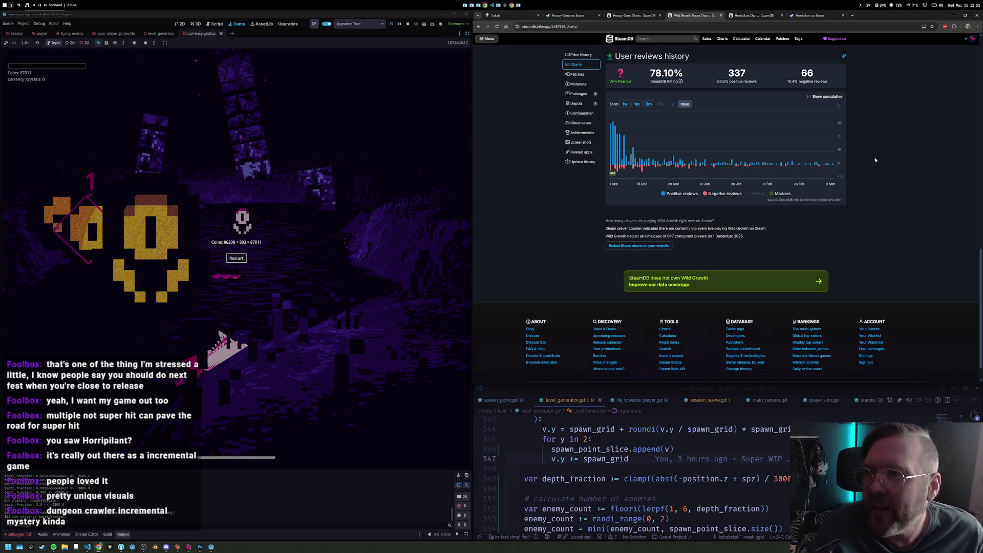
mouse_move(830, 141)
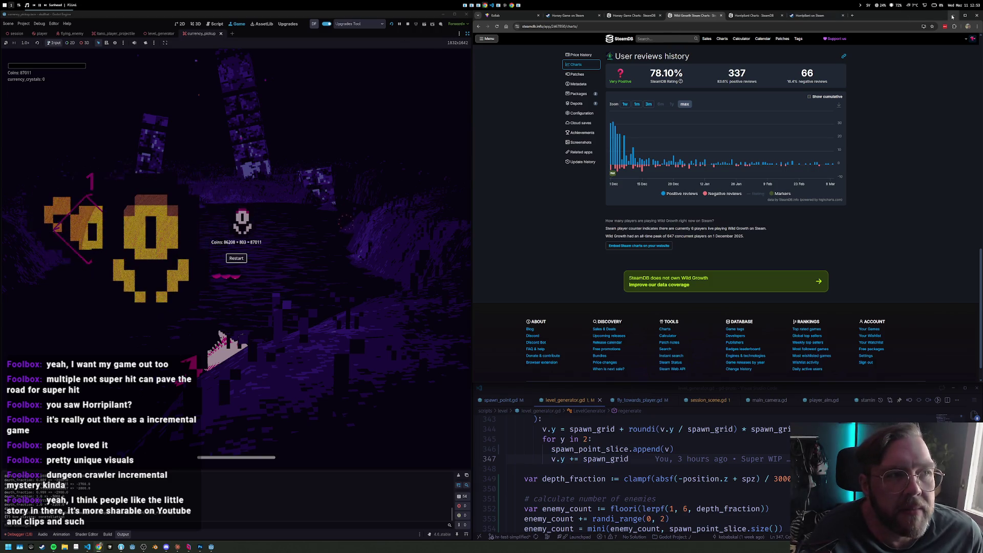
click(511, 18)
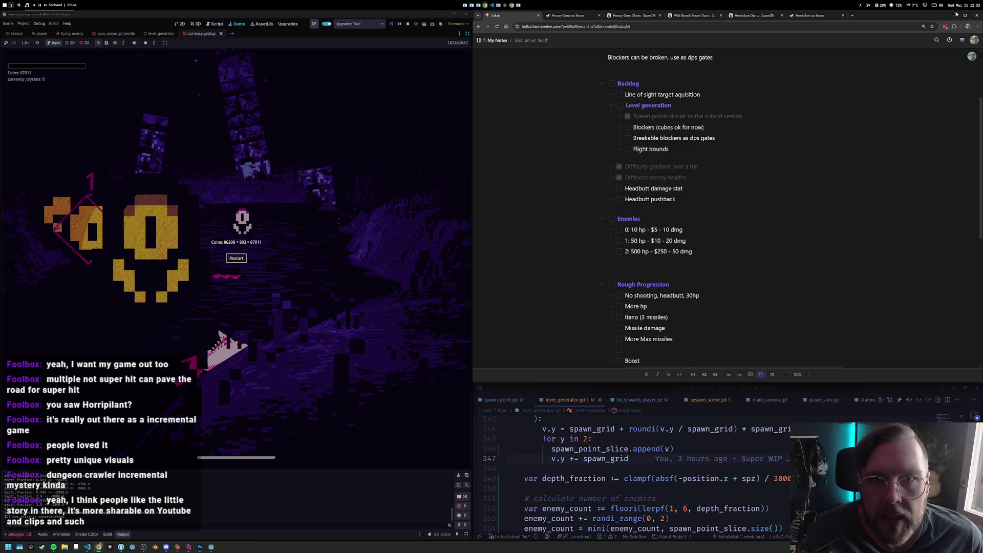
- Minimize the browser, snap Godot wider, and focus level_generator.gd at the enemy count code
key(super+Down)
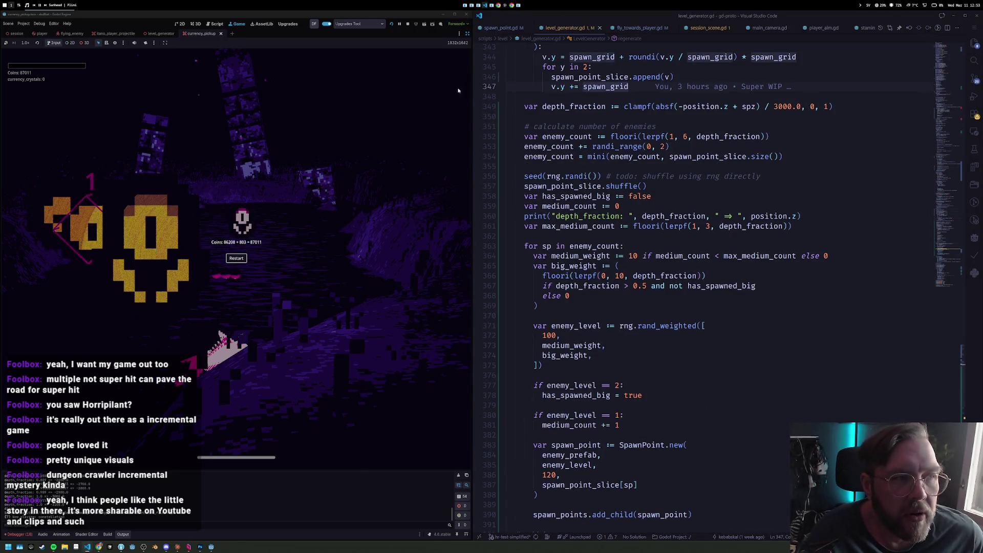
key(super+Right)
click(836, 136)
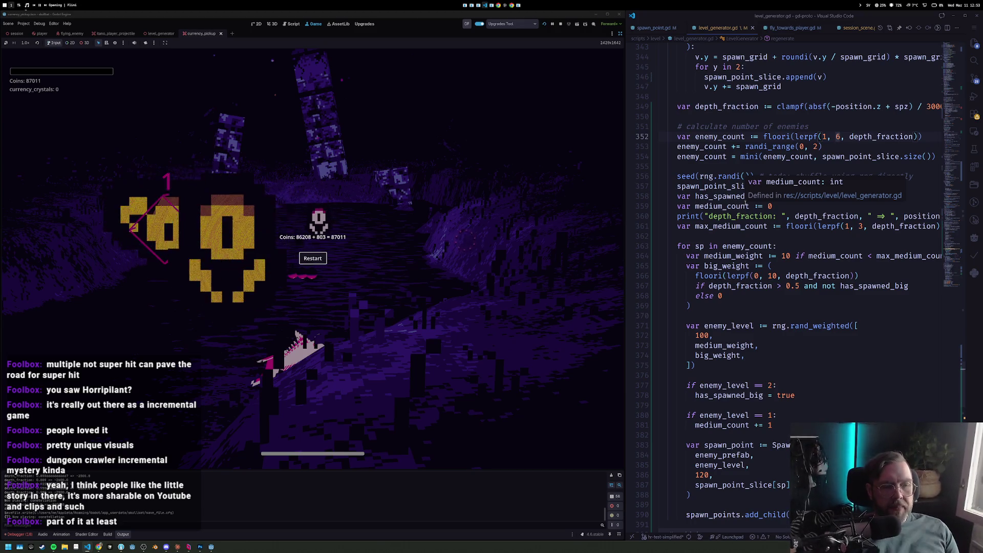
- Start a run from Upgrades and after dying return with coins at 87016 + 15 = 87031
click(324, 261)
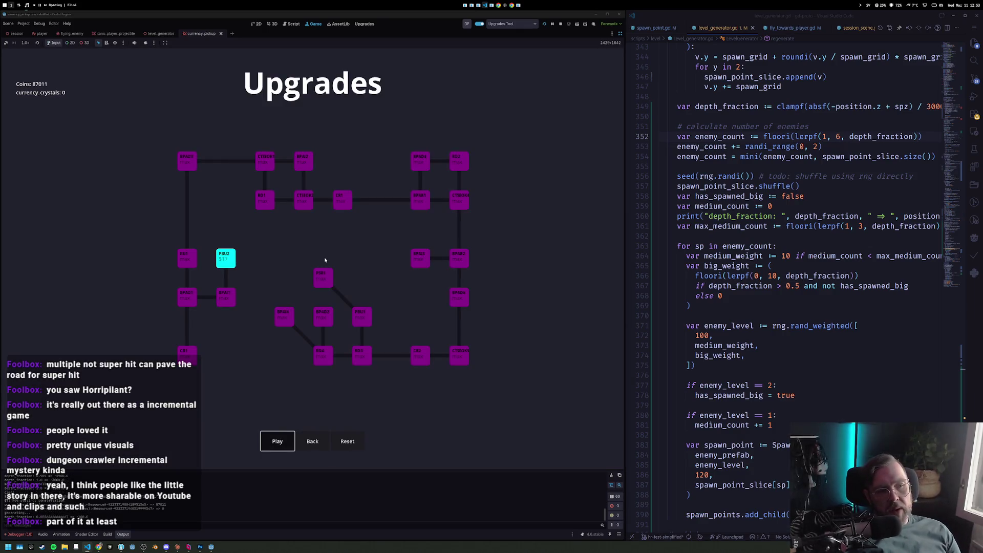
key(Return)
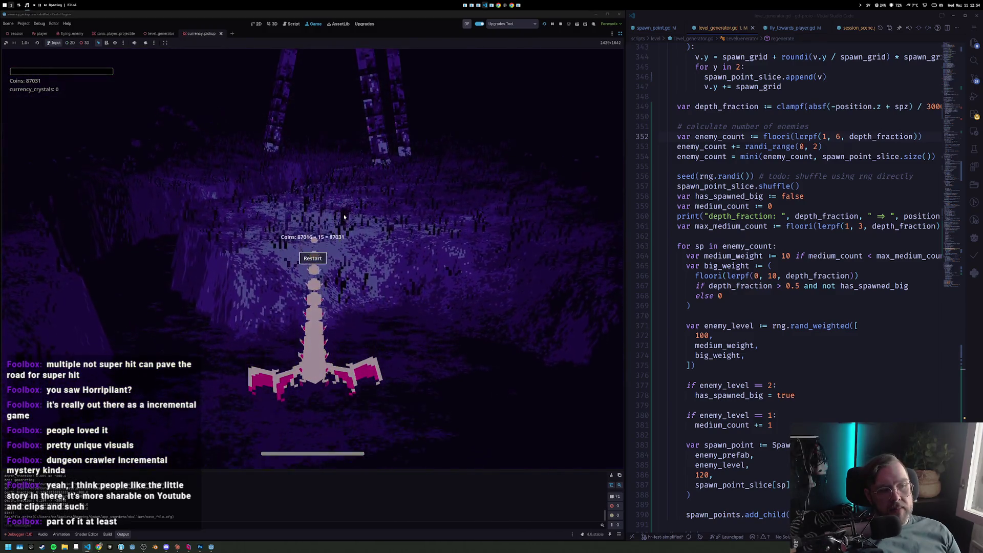
click(312, 258)
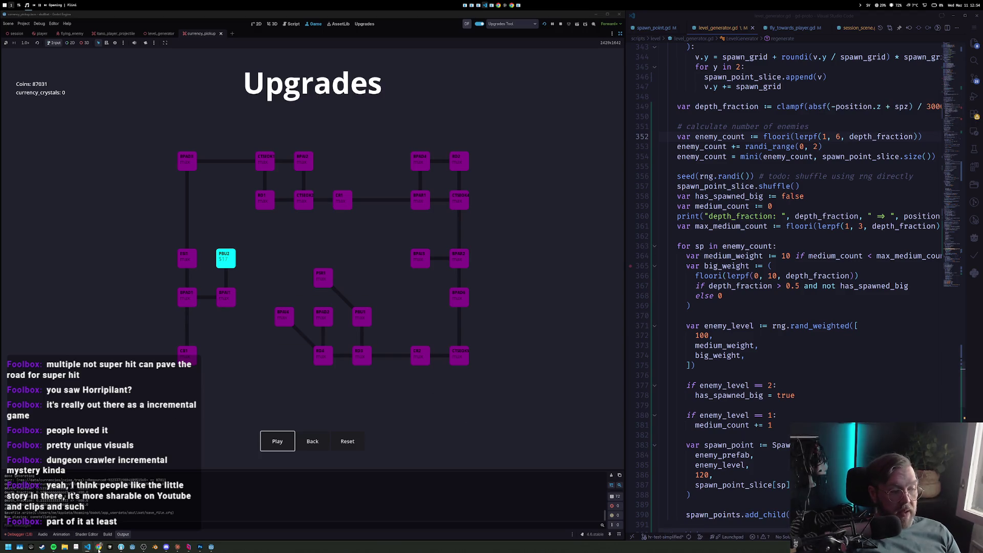
- Review the Notion enemy notes (line of sight, headbutt 30hp, 500 hp tier, Boost), then minimize them
mouse_move(98, 548)
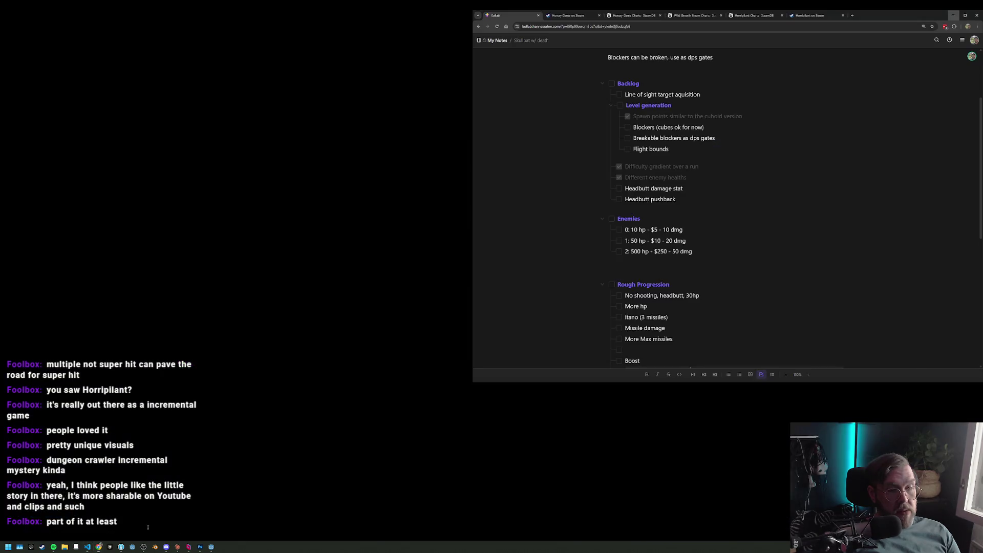
click(97, 512)
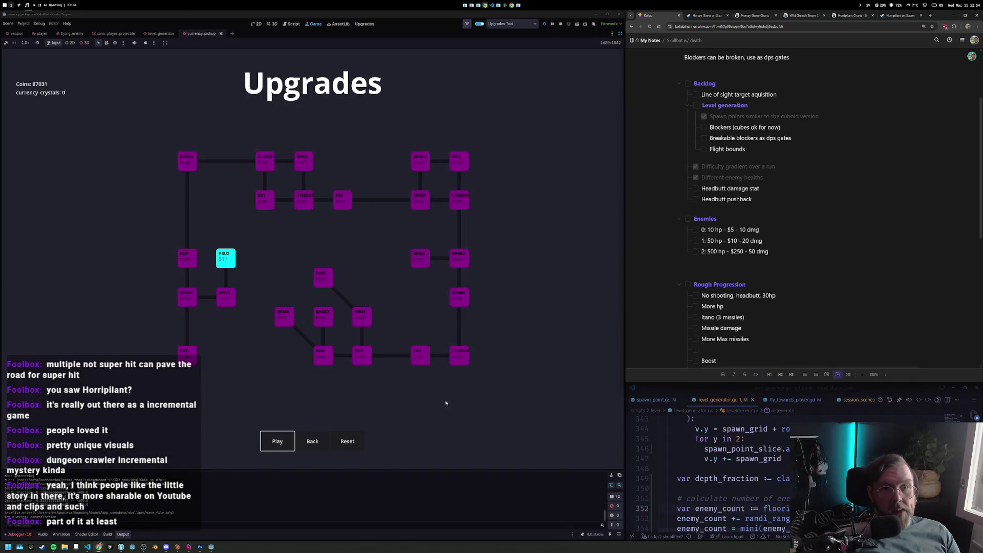
click(781, 94)
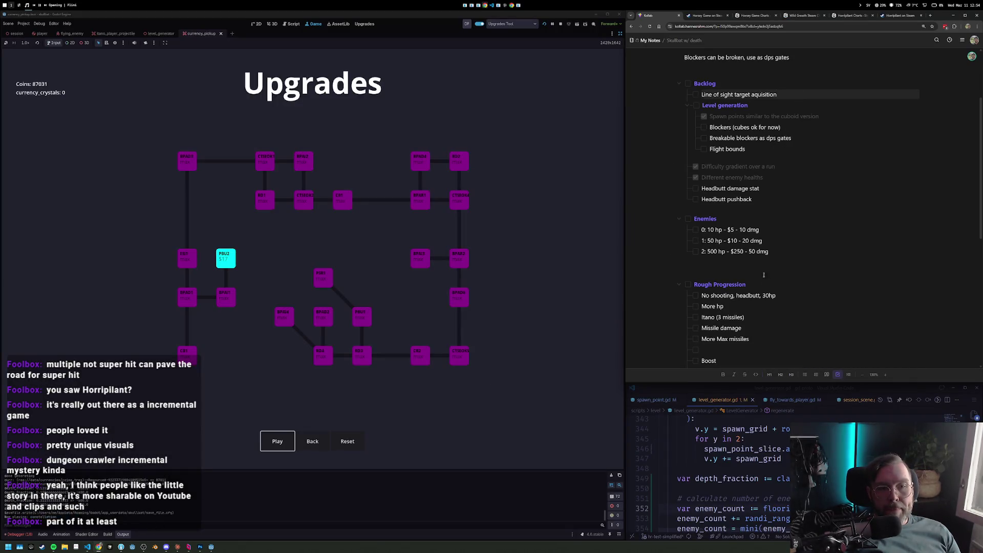
click(812, 294)
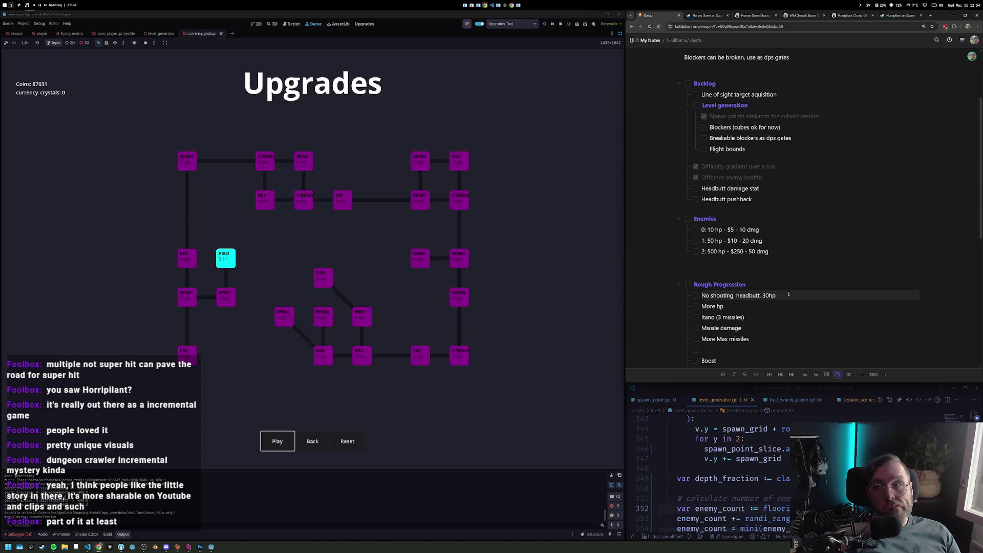
click(779, 251)
click(787, 360)
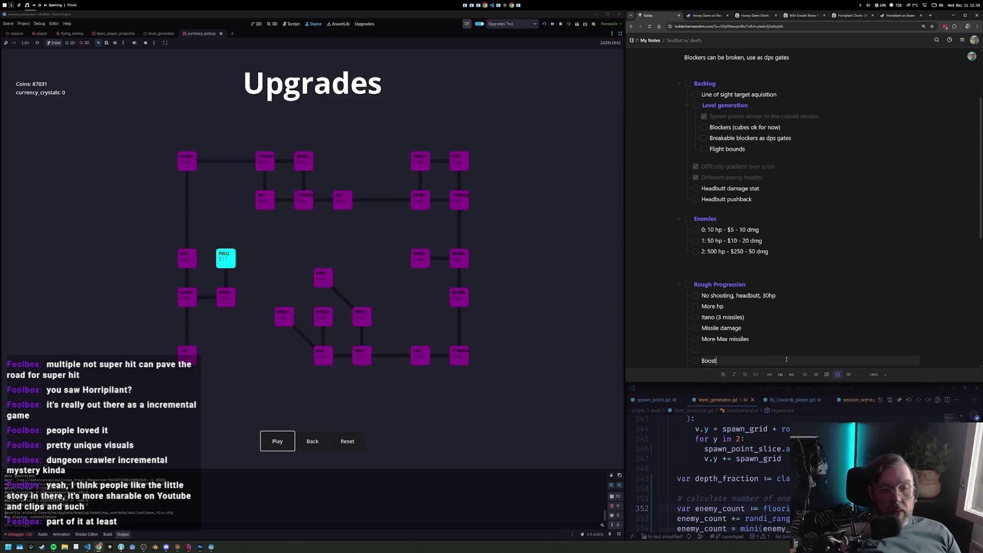
click(954, 15)
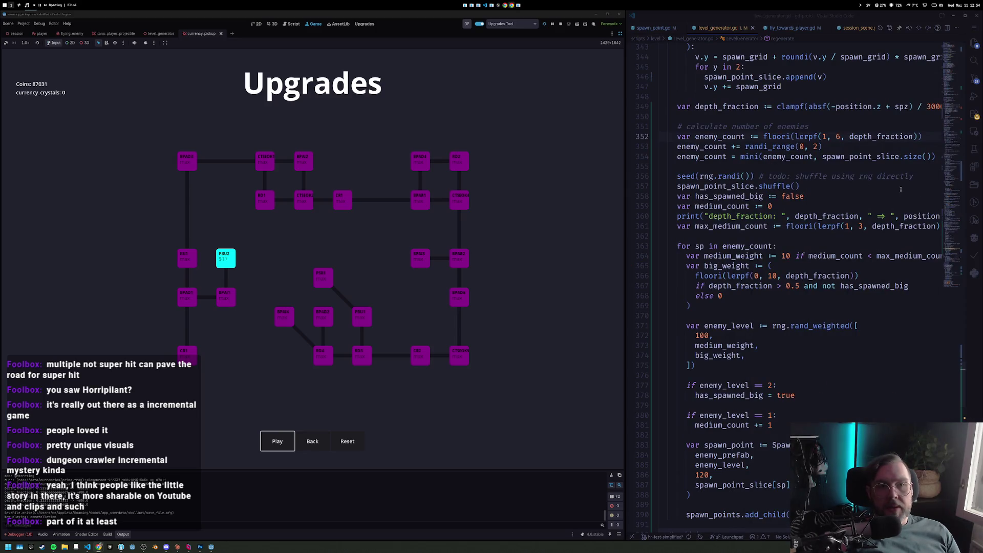
- Check where depth_fraction is used and stop the running game
click(696, 106)
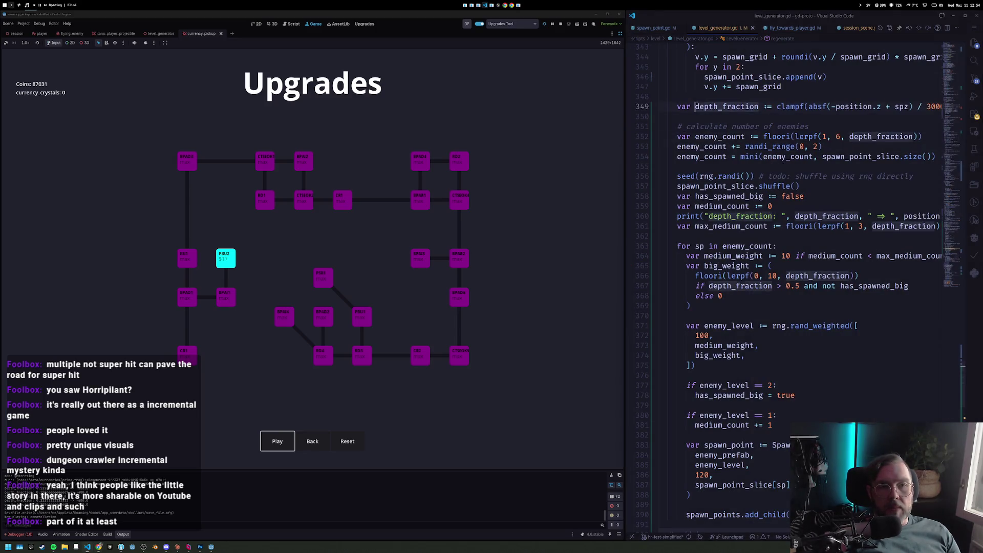
click(562, 25)
click(832, 117)
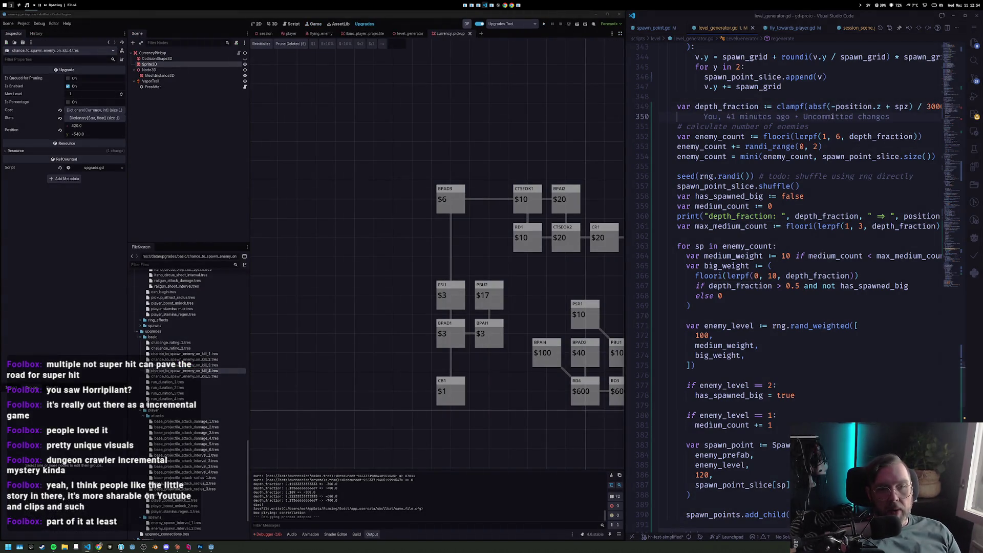
- Open health.gd through the quick file search
key(ctrl+p)
text(health)
key(Return)
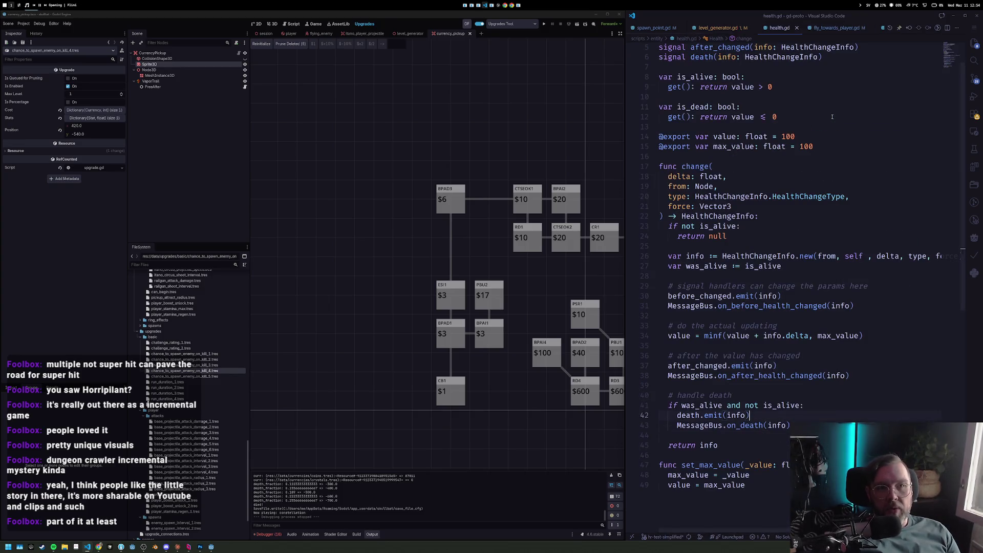
scroll(833, 117, up, 2)
click(878, 89)
key(Down)
key(Down)
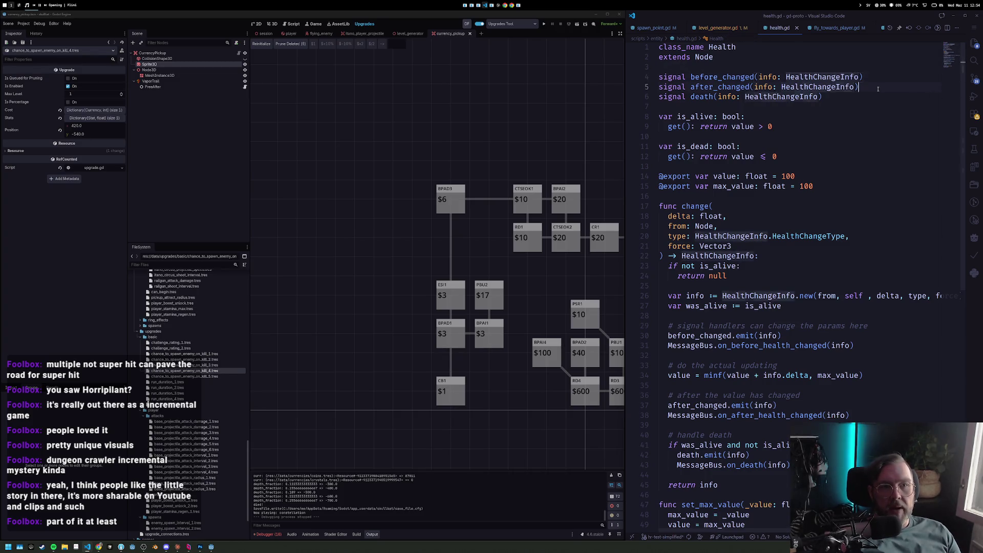
key(Return)
key(Return)
key(Down)
key(Down)
key(Down)
key(End)
key(Down)
key(Return)
text(@ecxpo)
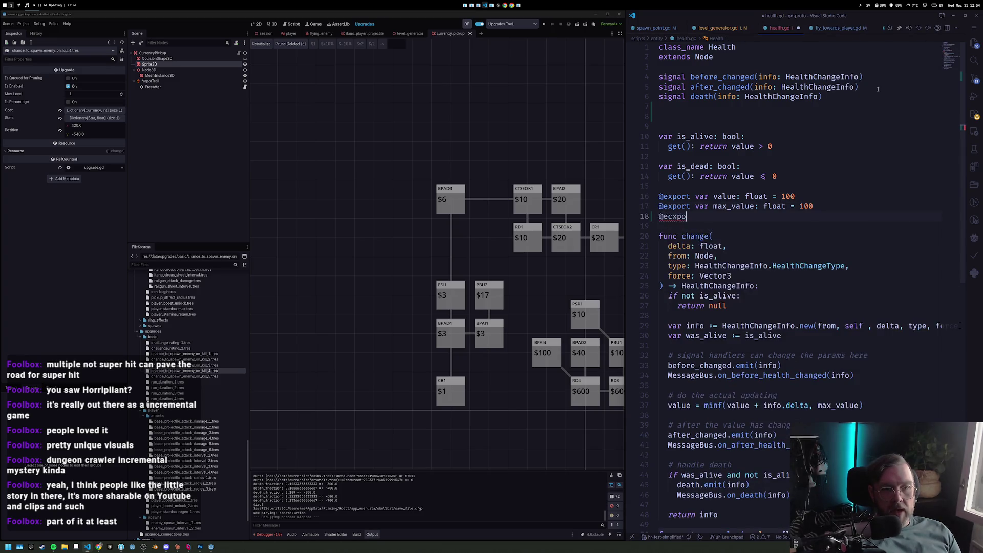
text(xp)
key(BackSpace)
key(BackSpace)
text(export var health)
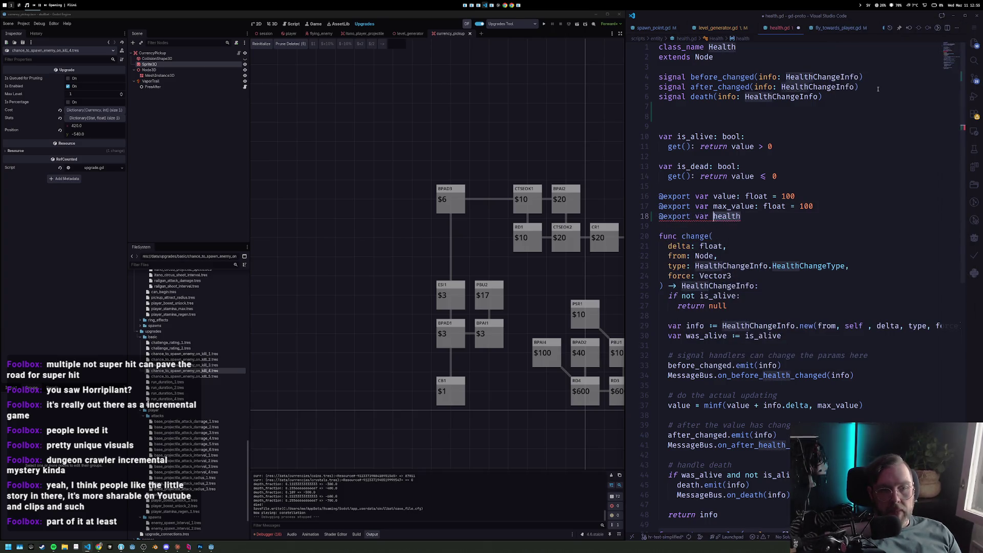
key(ctrl+BackSpace)
text(max_stat: S)
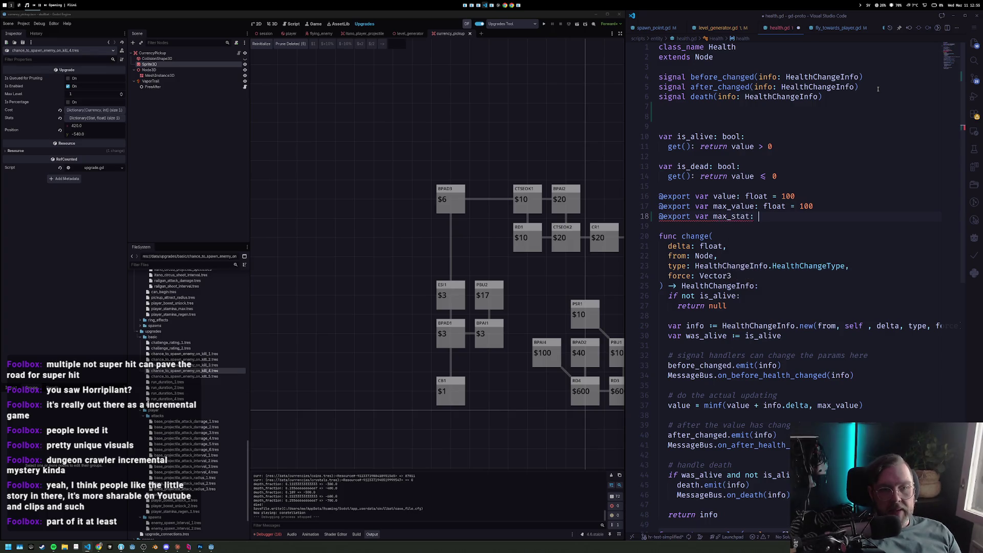
text(tat)
click(778, 375)
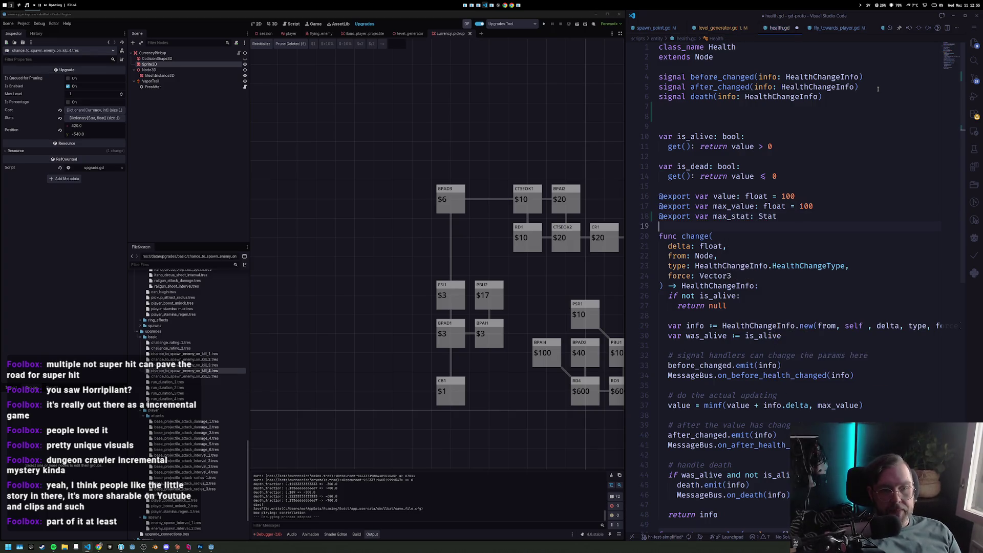
- Insert a _ready function template below the max_stat export
key(Down)
key(Down)
key(Down)
scroll(751, 198, down, 5)
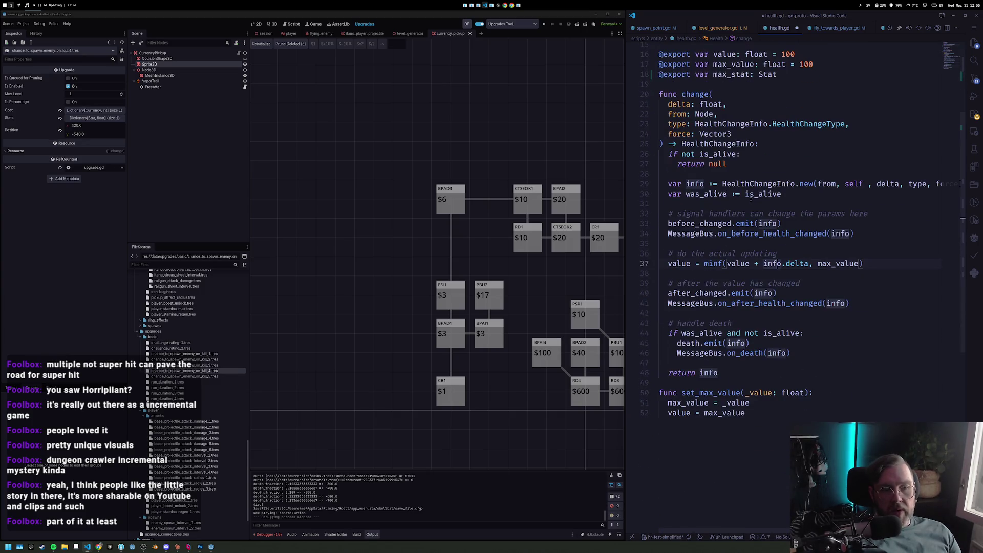
scroll(752, 198, up, 5)
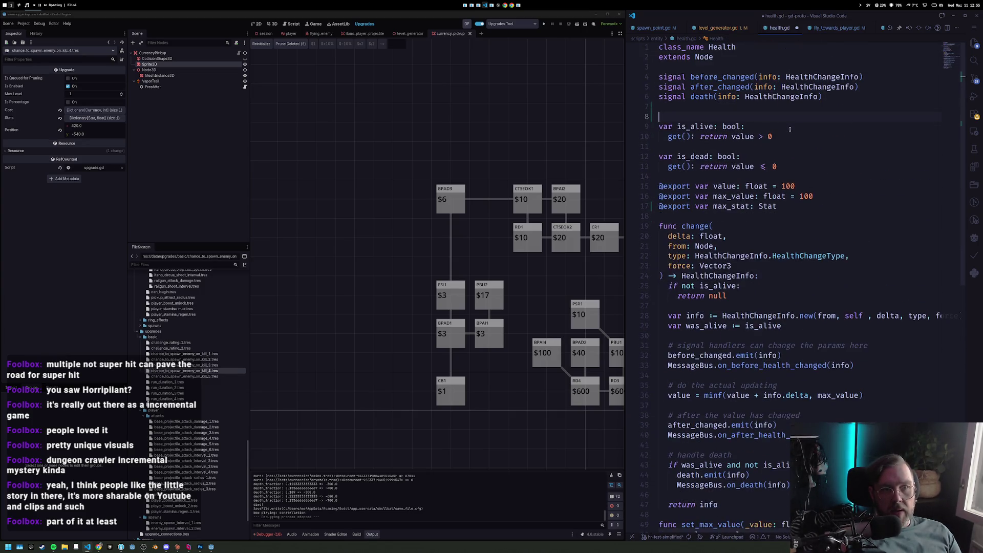
click(861, 193)
key(Return)
key(Return)
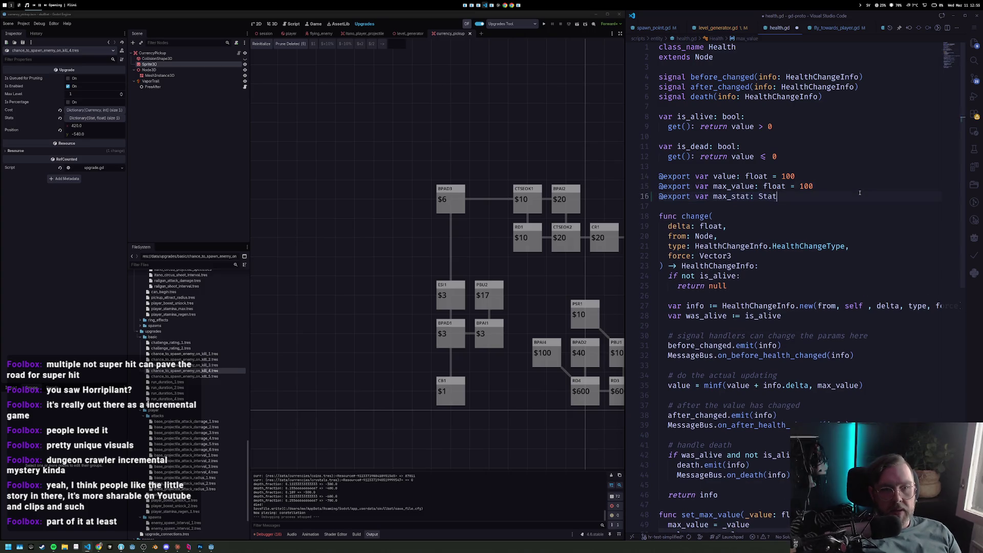
text(var ready)
key(Return)
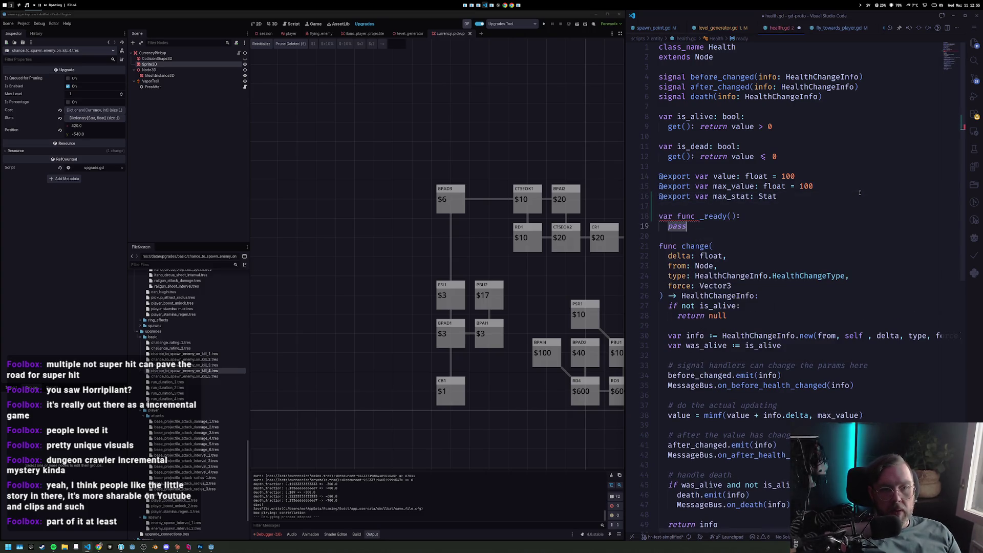
- Give _ready a '-> void' return type and remove the stray var and pass placeholder
key(shift+Tab)
text(> void)
key(Down)
key(BackSpace)
key(Up)
key(Home)
key(ctrl+shift+Right)
key(Delete)
key(Delete)
key(Down)
key(End)
key(ctrl+BackSpace)
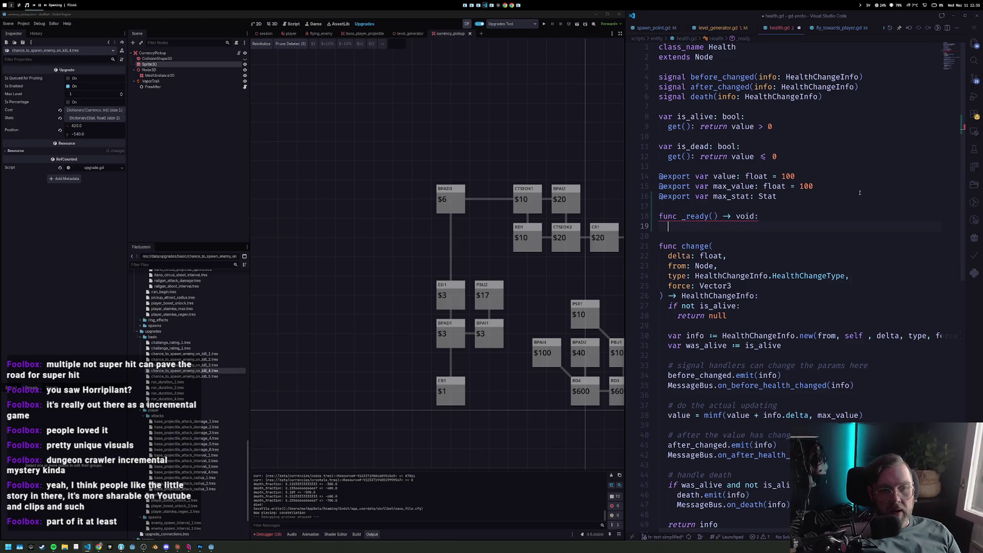
key(Up)
key(Home)
key(Right)
key(ctrl+space)
key(Escape)
key(Down)
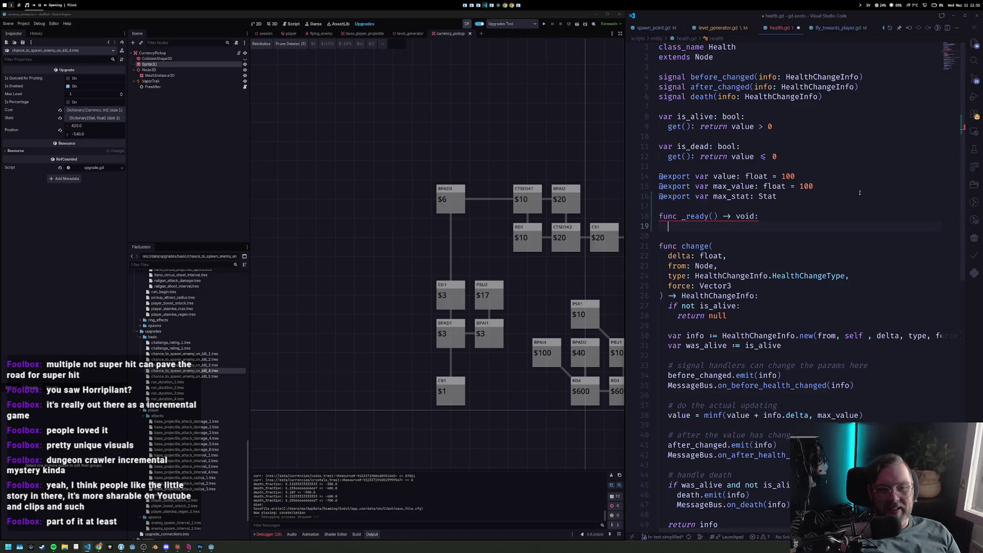
- In _ready, set max_value and value to max_stat.value_int when max_stat is not null
text(if max_stat != n)
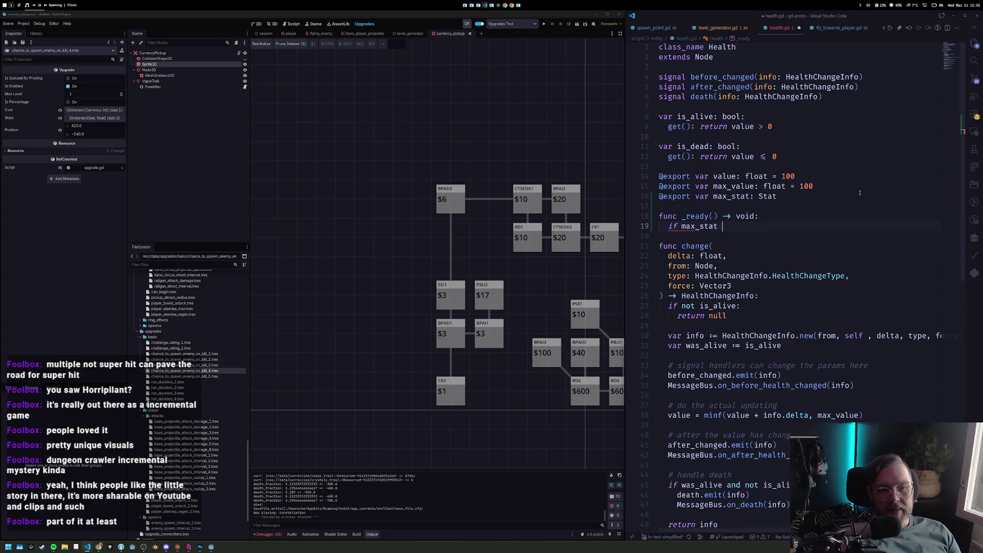
text(ull:)
key(Return)
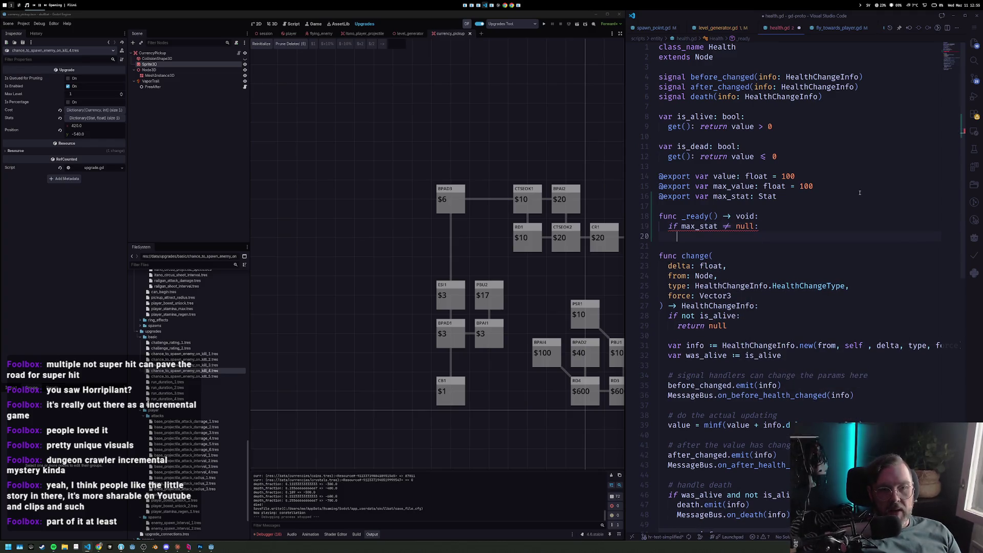
text(ma)
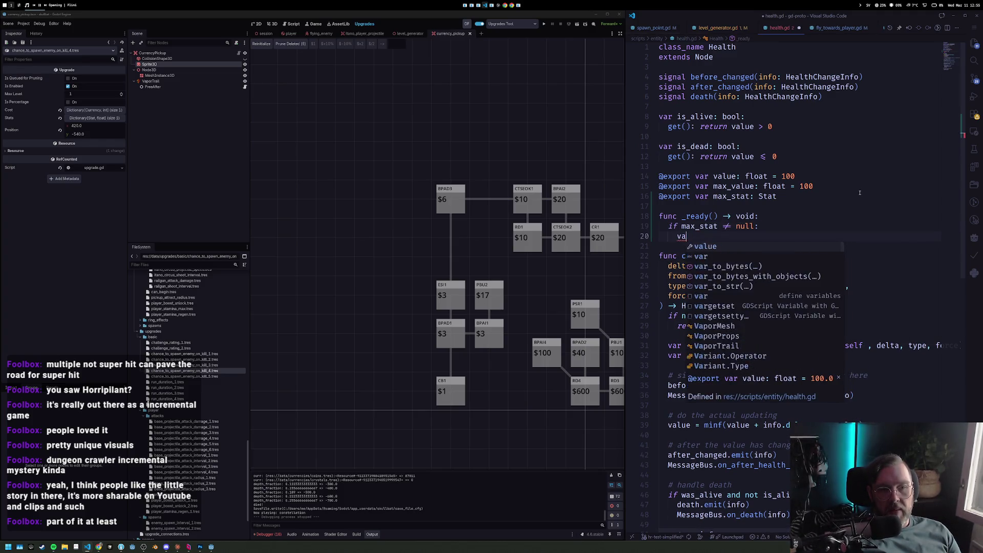
text(xcc)
text(_value = max)
text(_stat.val)
key(Tab)
key(shift+alt+Down)
key(Home)
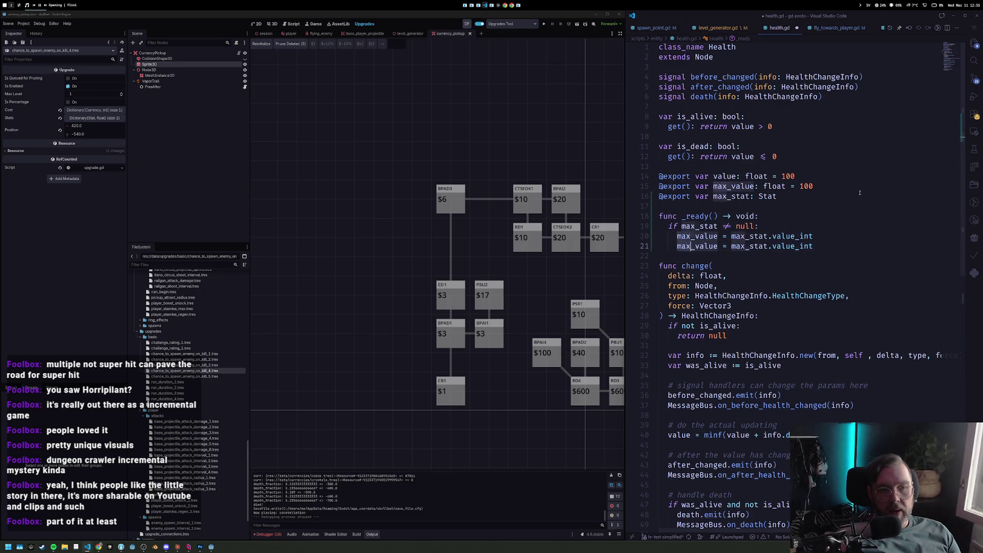
key(Delete)
key(Delete)
key(Delete)
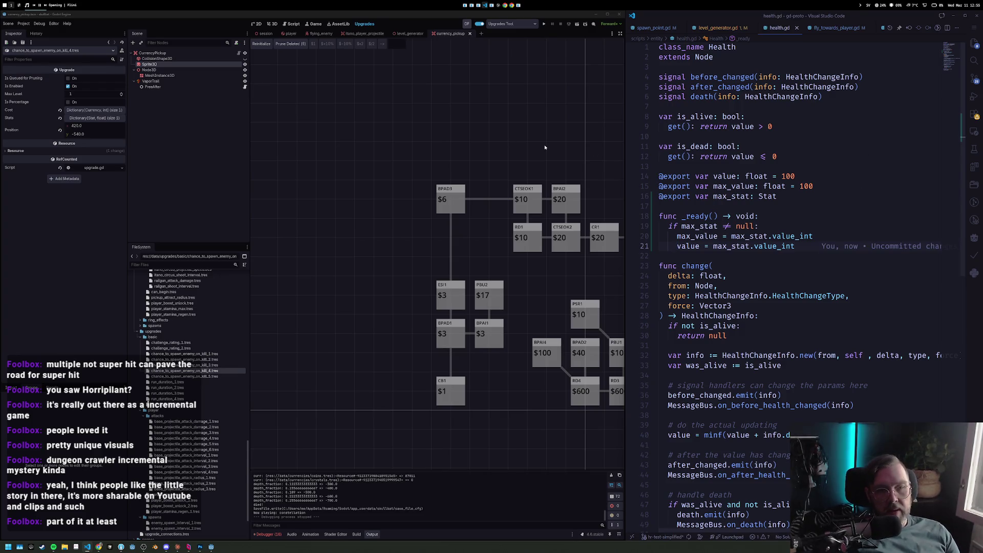
click(186, 145)
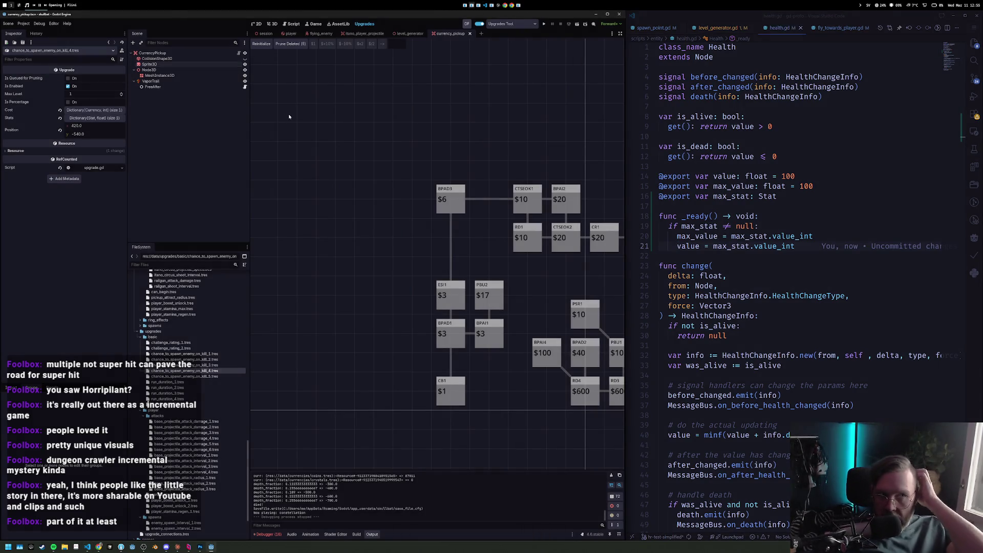
- Give the player's Health node a new Max Stat with base value 30
click(262, 43)
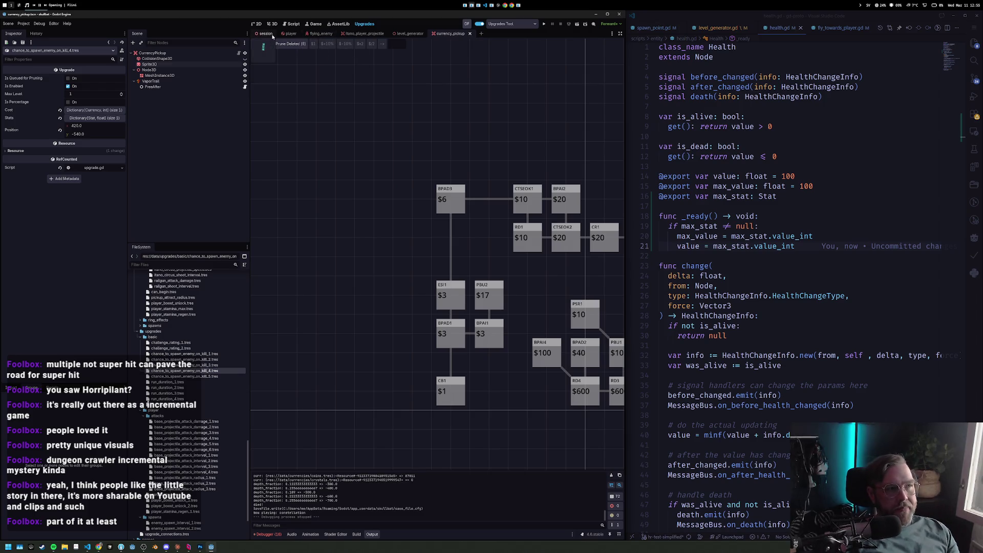
click(286, 34)
click(154, 58)
right_click(169, 60)
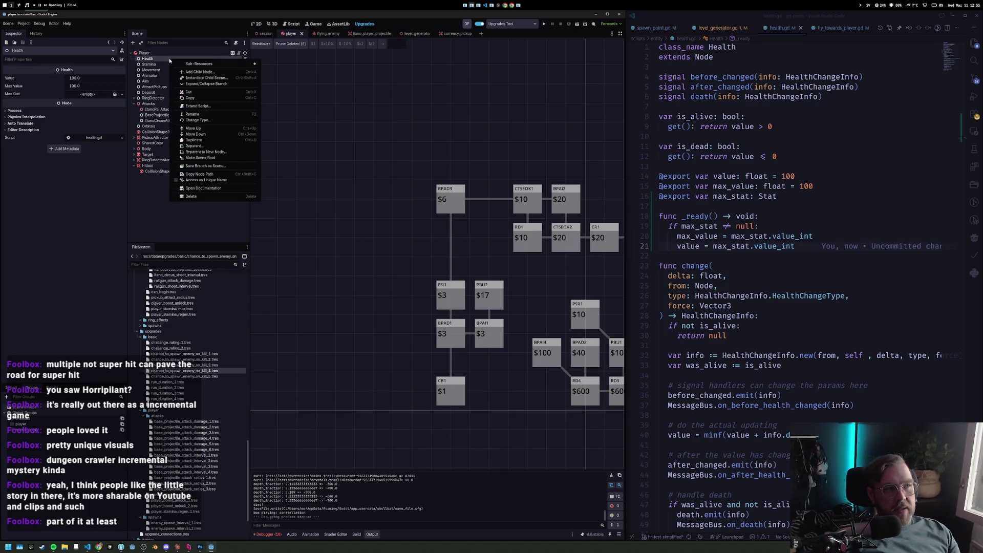
click(88, 98)
click(88, 97)
click(115, 110)
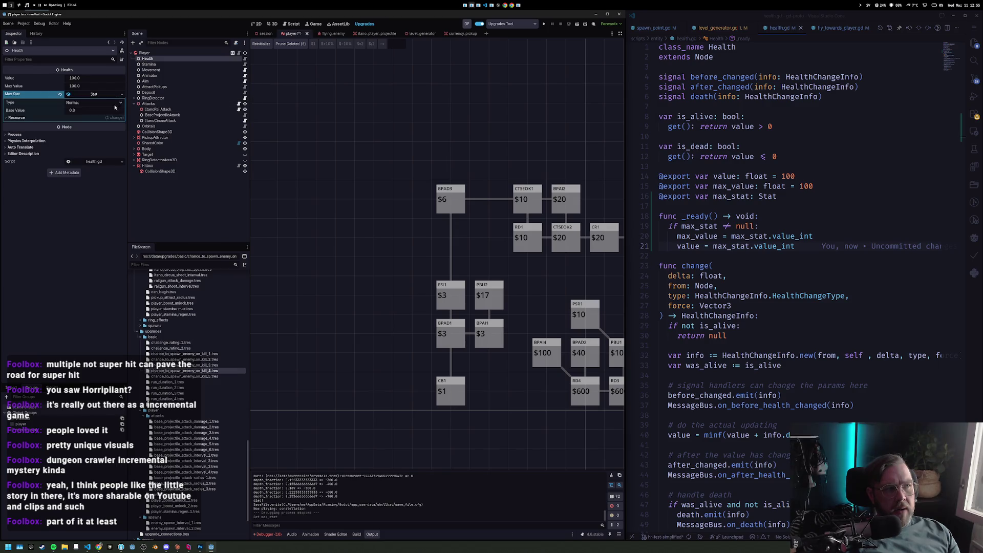
key(Return)
- Save the scene and choose Save As for the Max Stat resource
key(ctrl+s)
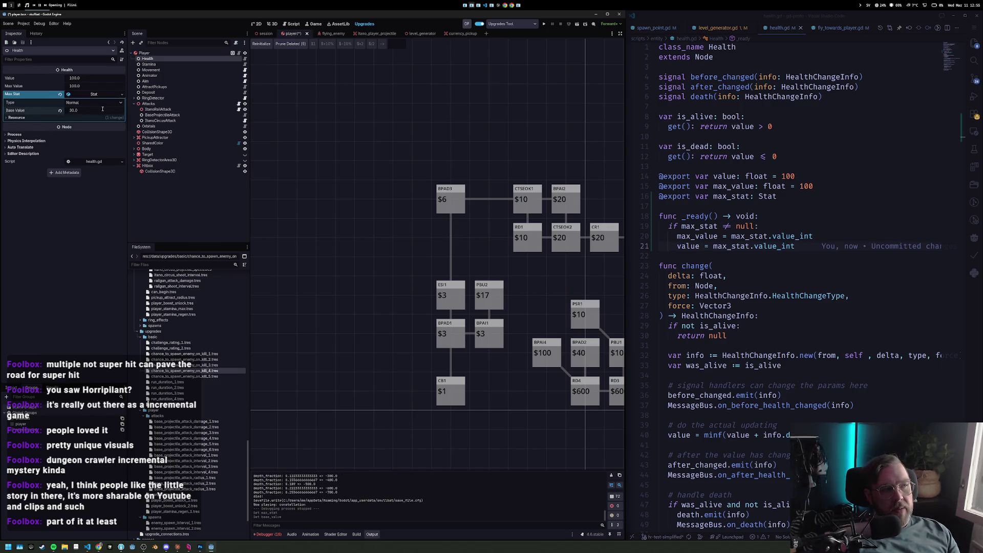
click(121, 94)
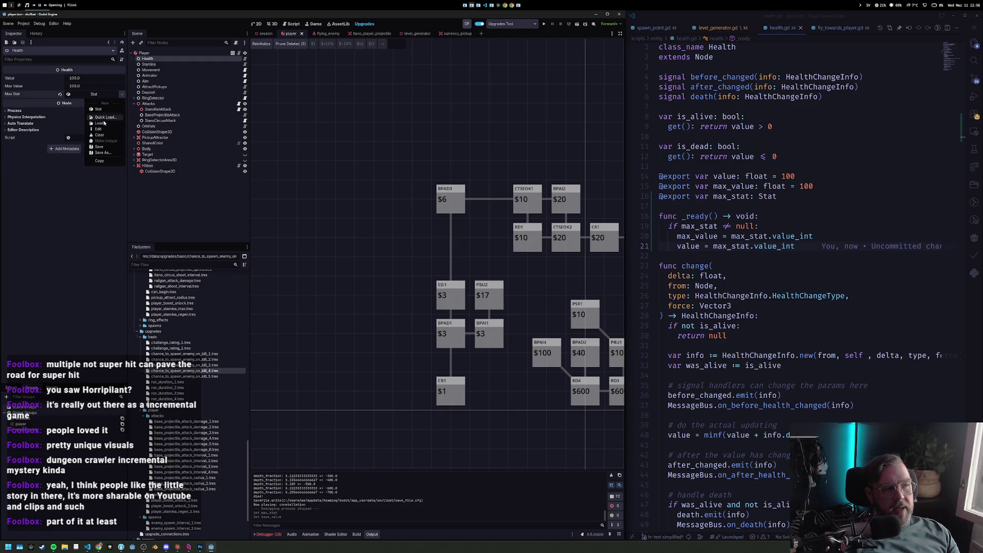
click(110, 154)
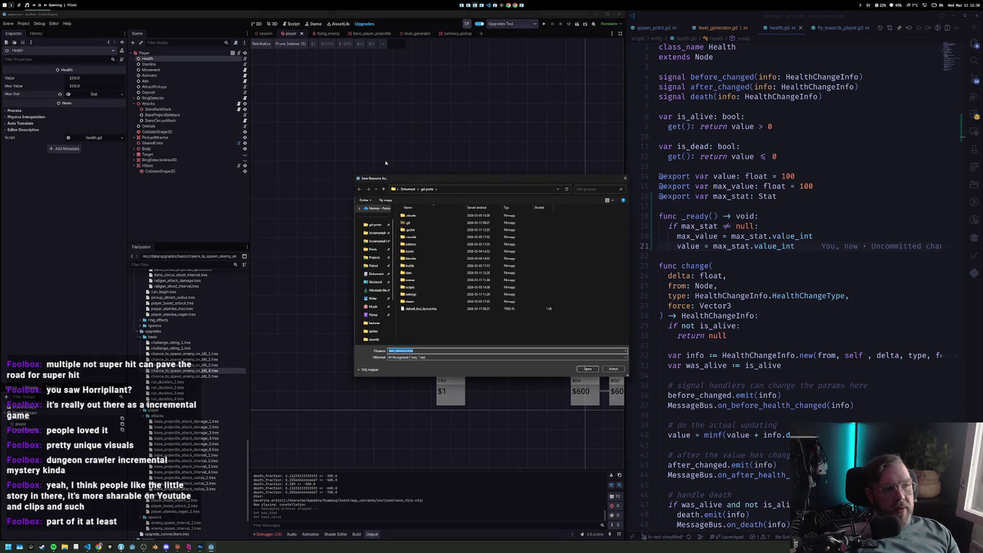
- Save the Max Stat resource as player_health in data/stats/player
double_click(420, 273)
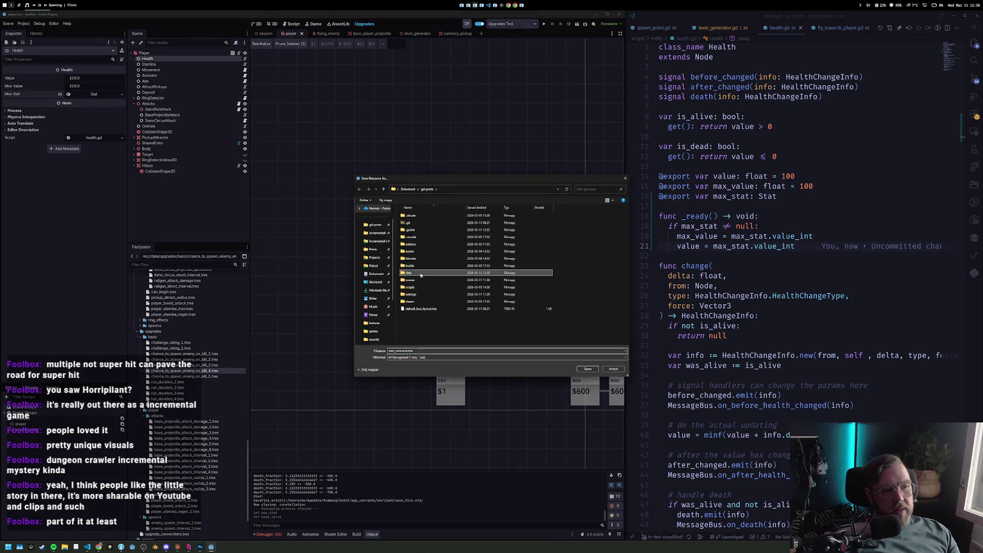
double_click(421, 251)
double_click(433, 230)
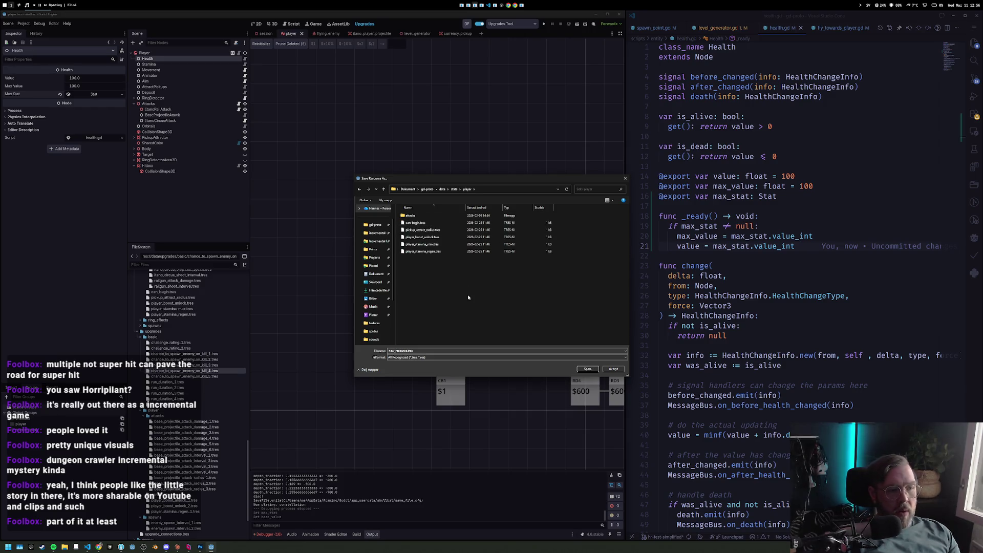
click(405, 351)
text(play)
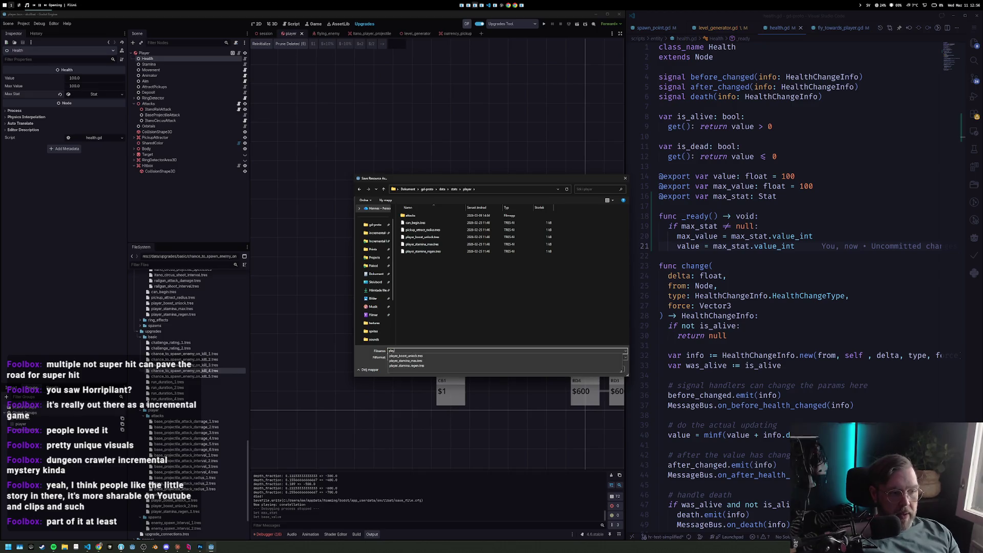
text(er_health)
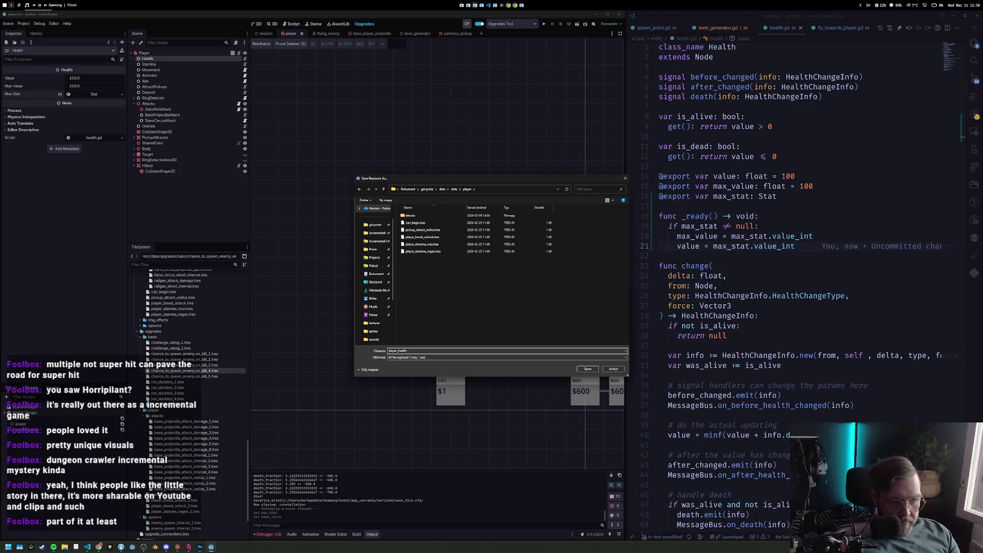
key(Return)
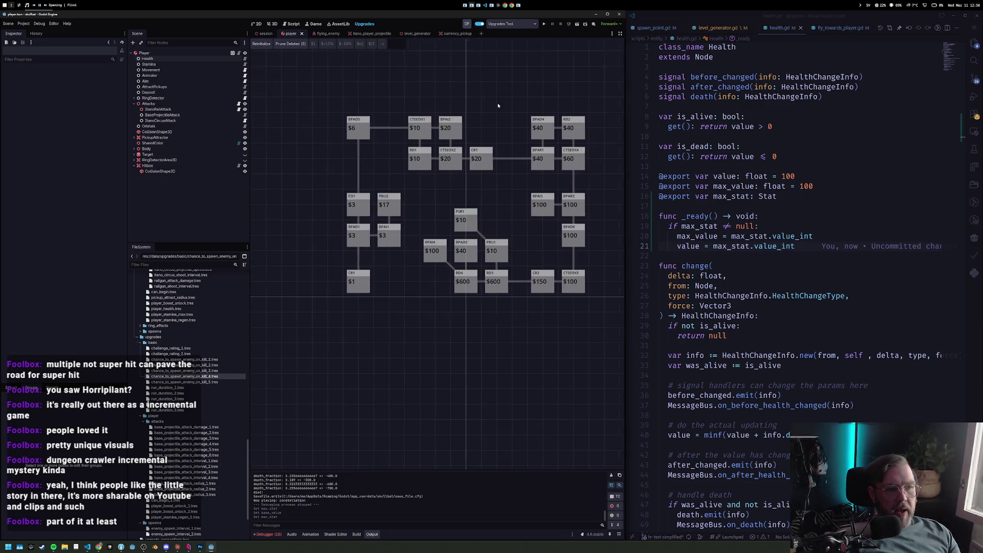
- Delete every upgrade tree node, try searching 'player' stats, and reinitialize the upgrade data
drag(296, 71, 588, 333)
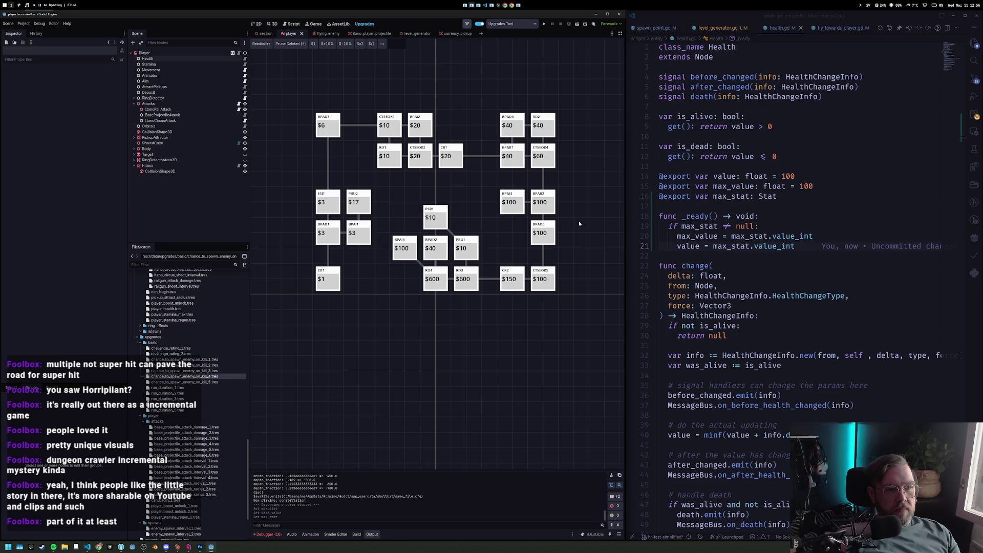
key(Delete)
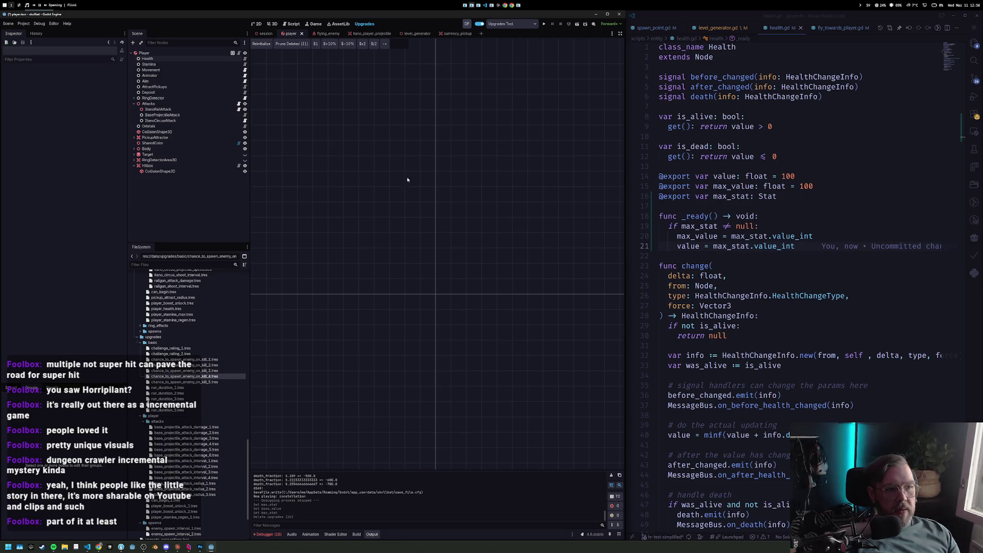
right_click(408, 183)
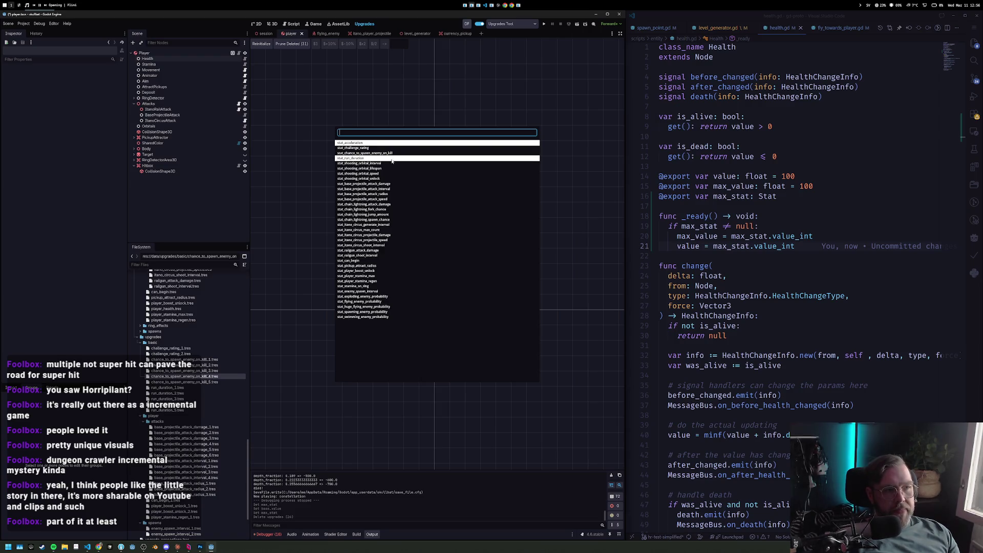
text(player)
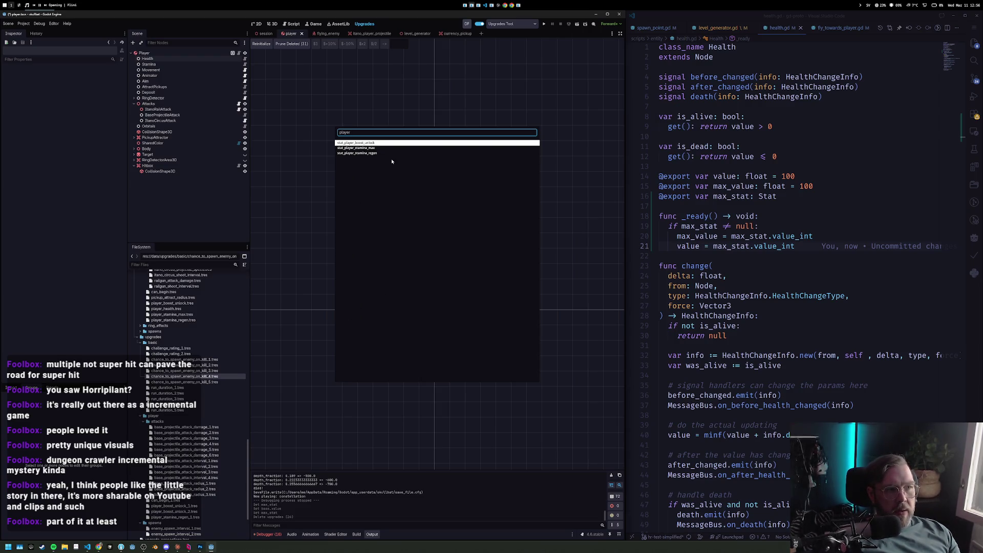
key(Escape)
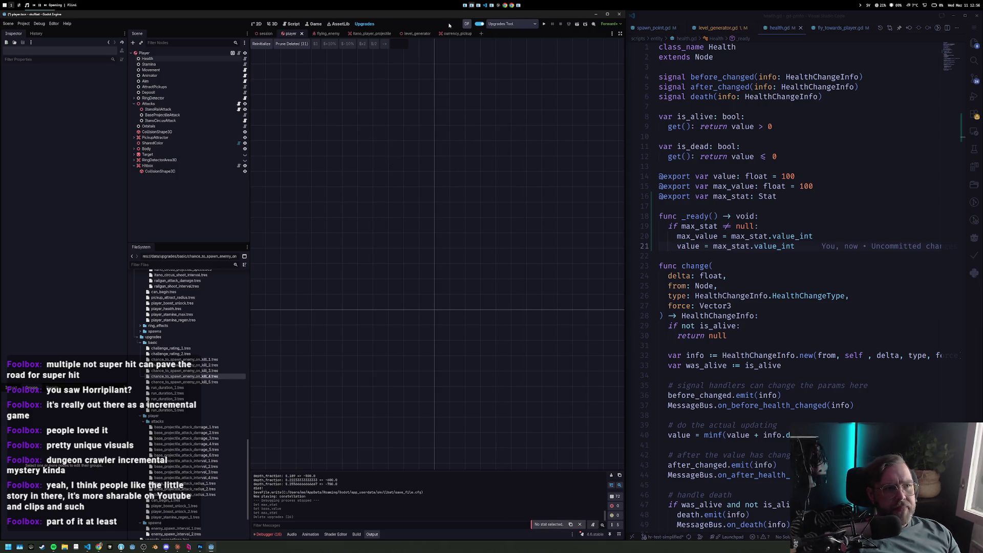
click(270, 45)
click(270, 45)
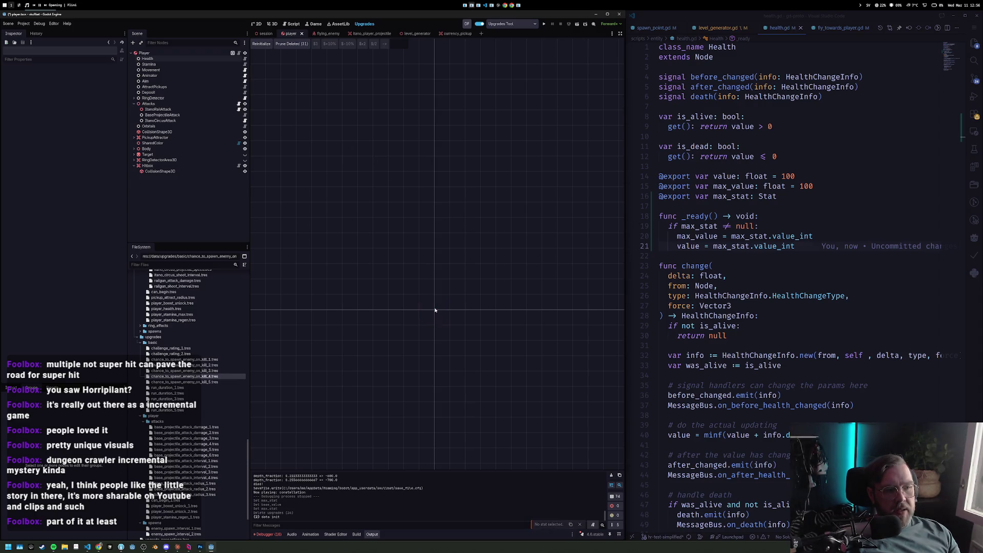
- Browse the player stat search results in the upgrade tree
click(436, 309)
key(Down)
key(Down)
key(Up)
key(Down)
key(Up)
key(Up)
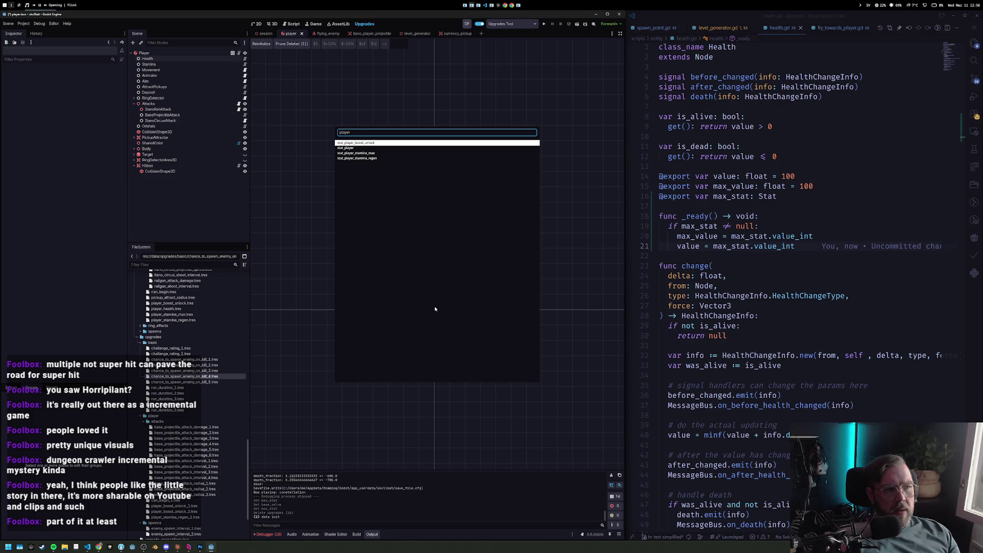
key(Escape)
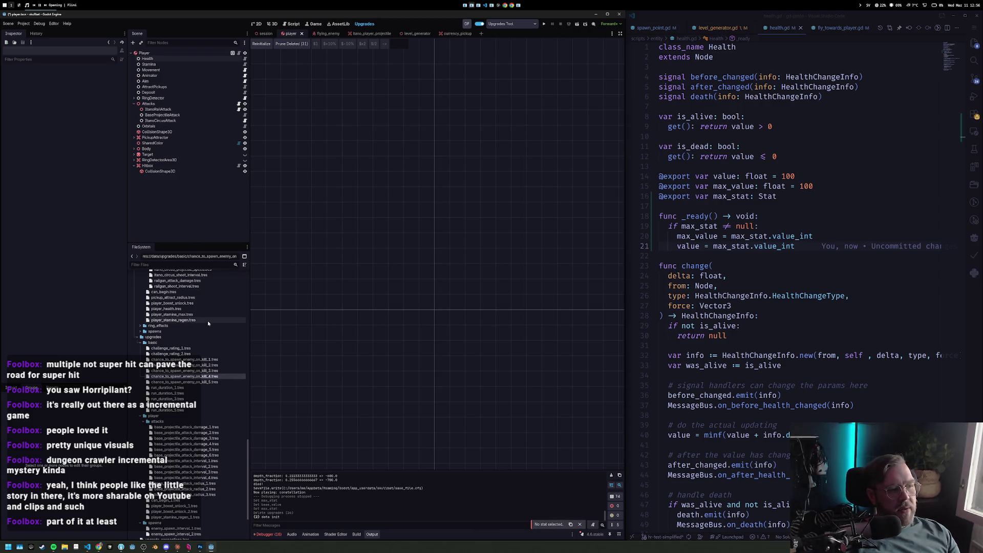
- Reload the Upgrades tool, search 'player' again, and select player_health.tres
click(488, 24)
click(479, 24)
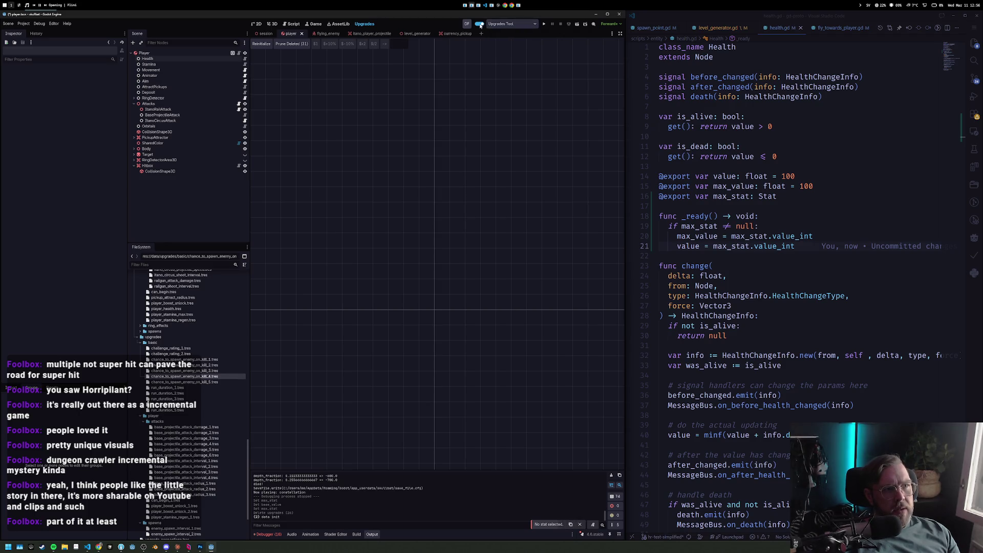
click(480, 24)
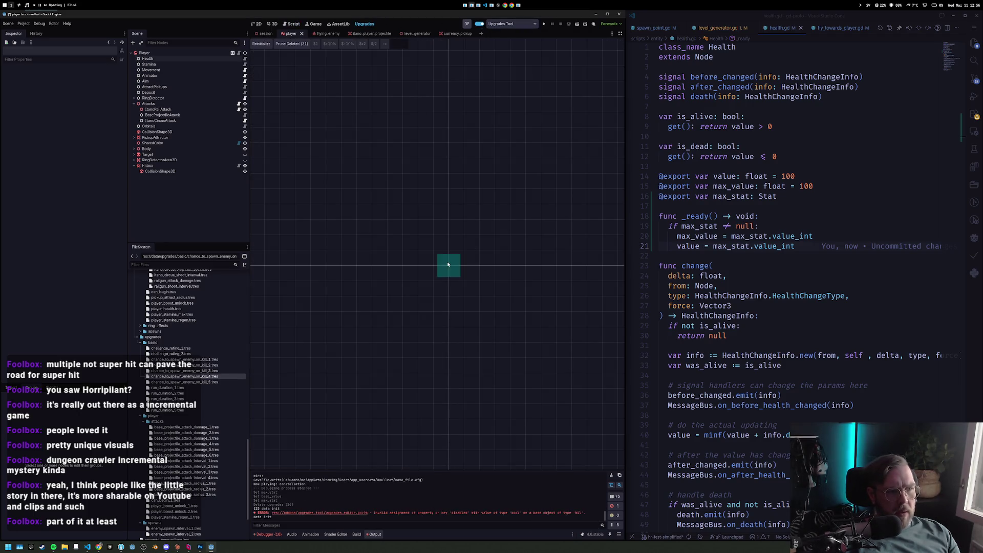
click(449, 264)
text(player)
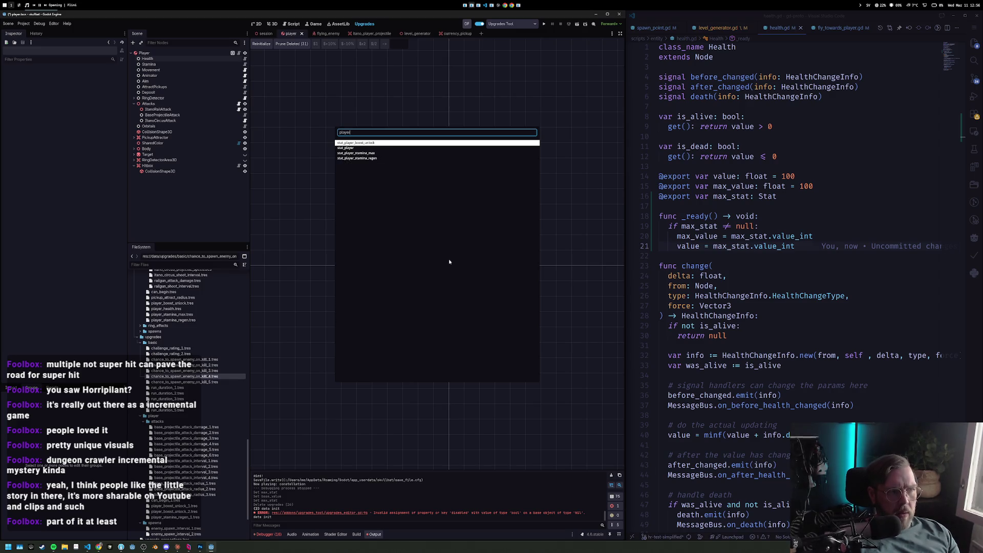
key(Escape)
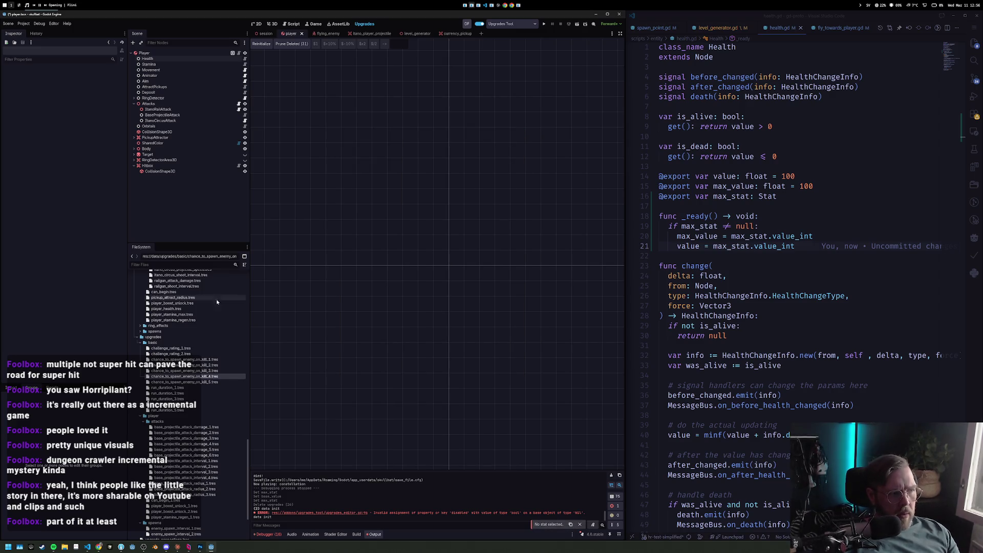
click(175, 310)
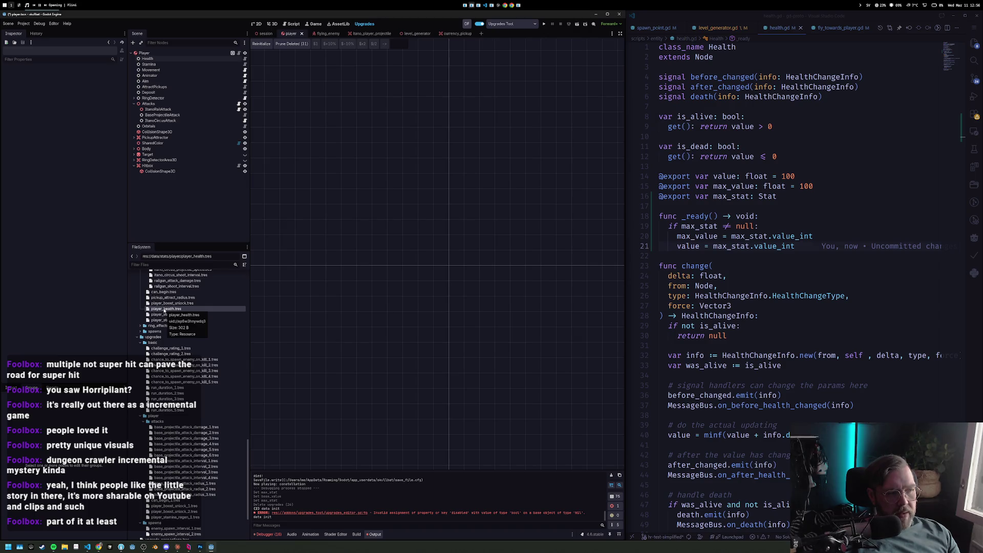
double_click(164, 310)
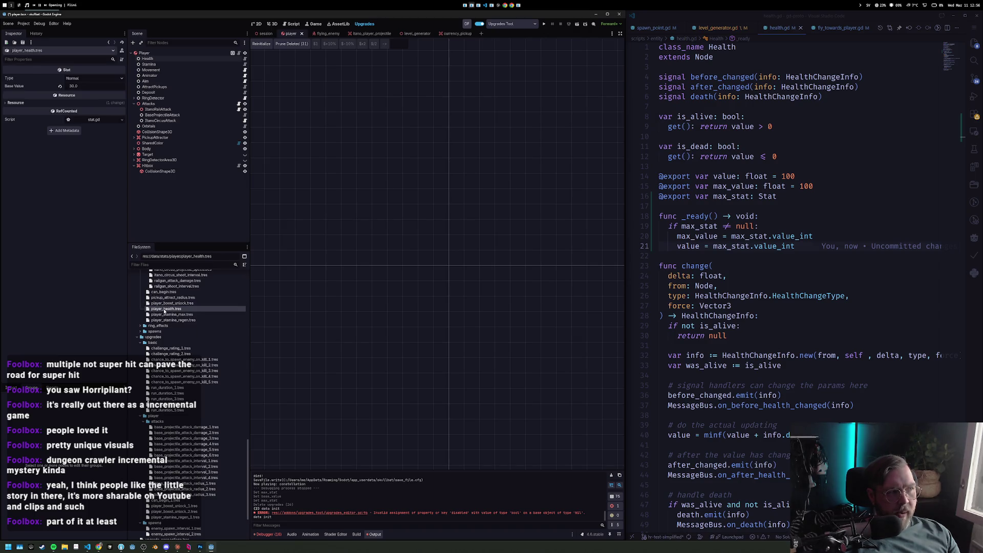
mouse_move(164, 310)
mouse_down()
mouse_move(307, 299)
mouse_move(449, 266)
mouse_up()
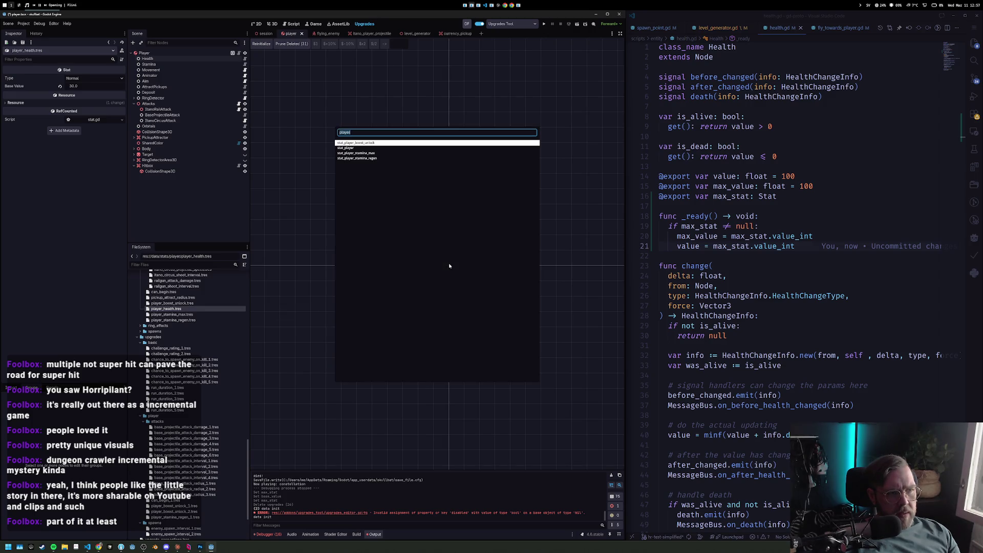
key(BackSpace)
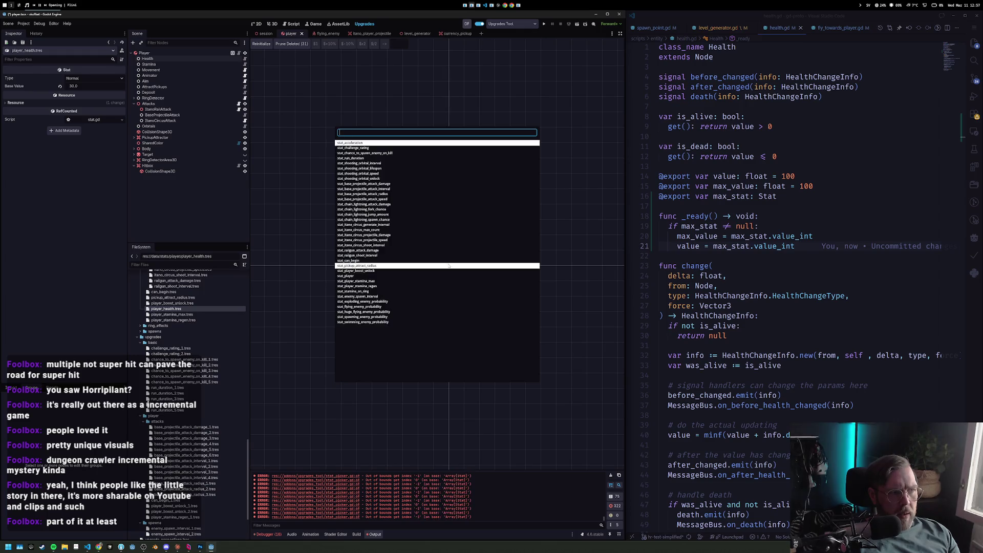
key(Escape)
key(ctrl+s)
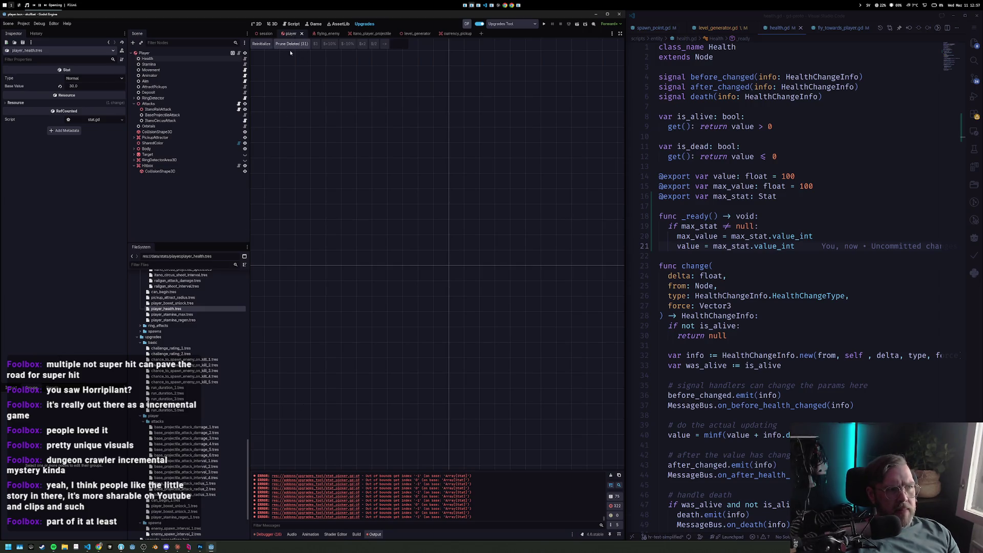
click(293, 45)
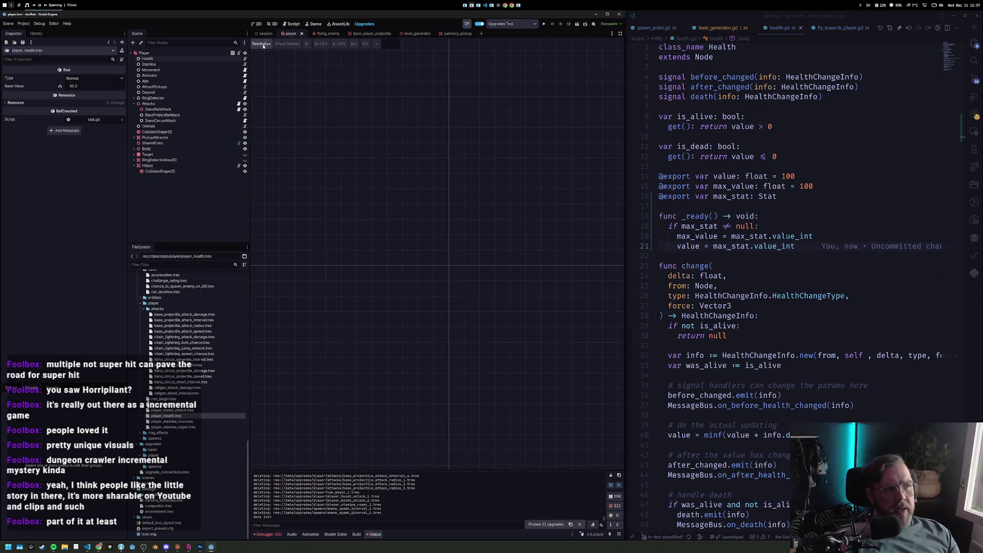
click(443, 260)
text(heahl)
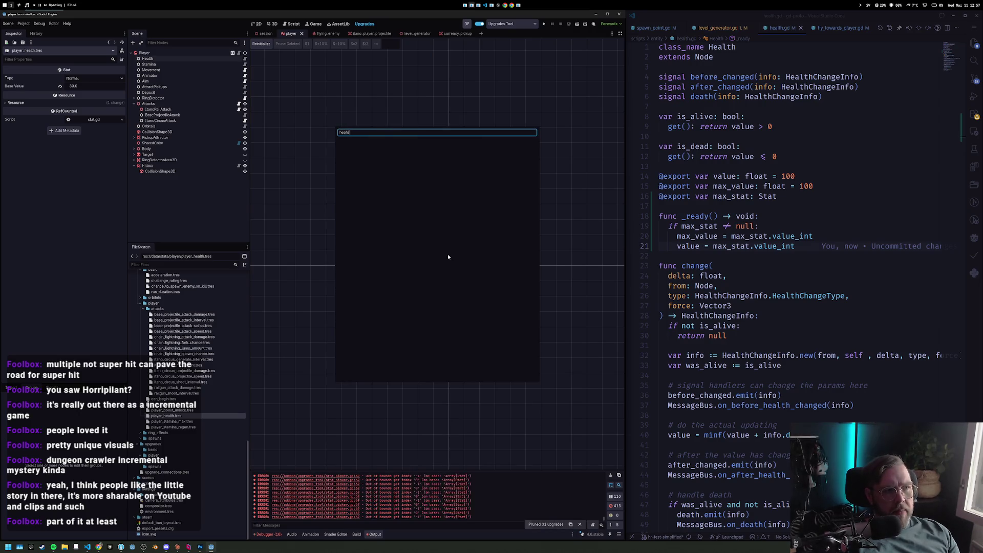
key(ctrl+BackSpace)
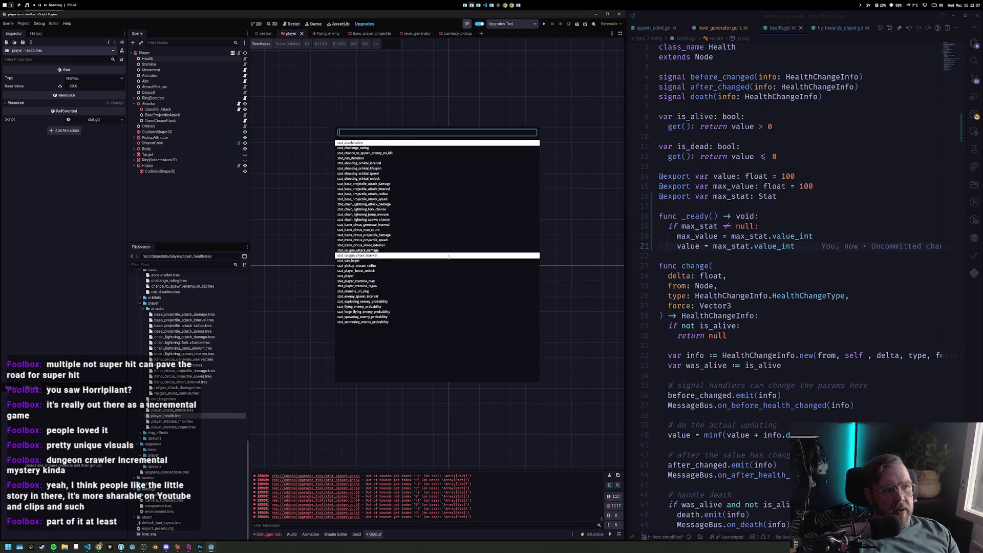
key(Escape)
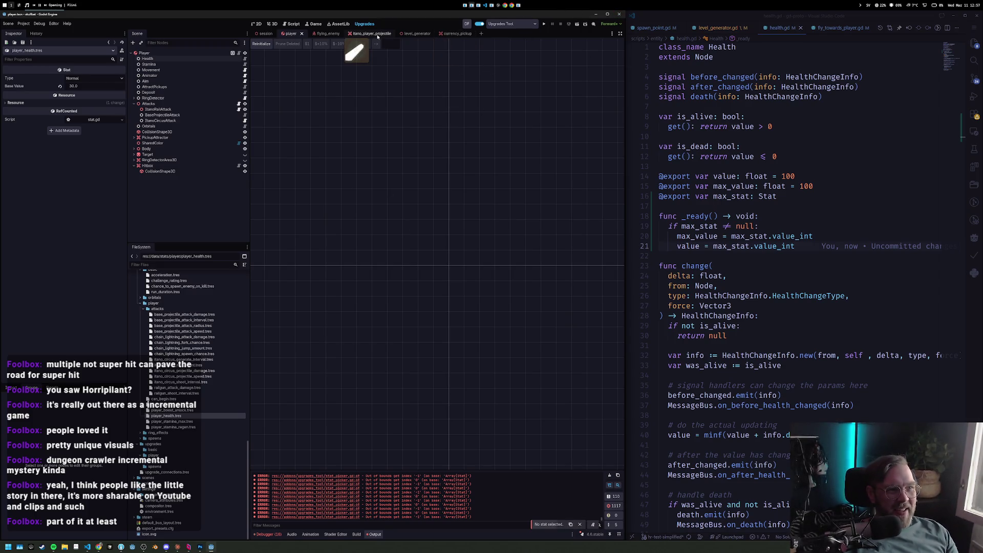
click(468, 24)
- Toggle the Upgrades plugin, close open scripts, and reload the project despite missing dependencies
click(480, 24)
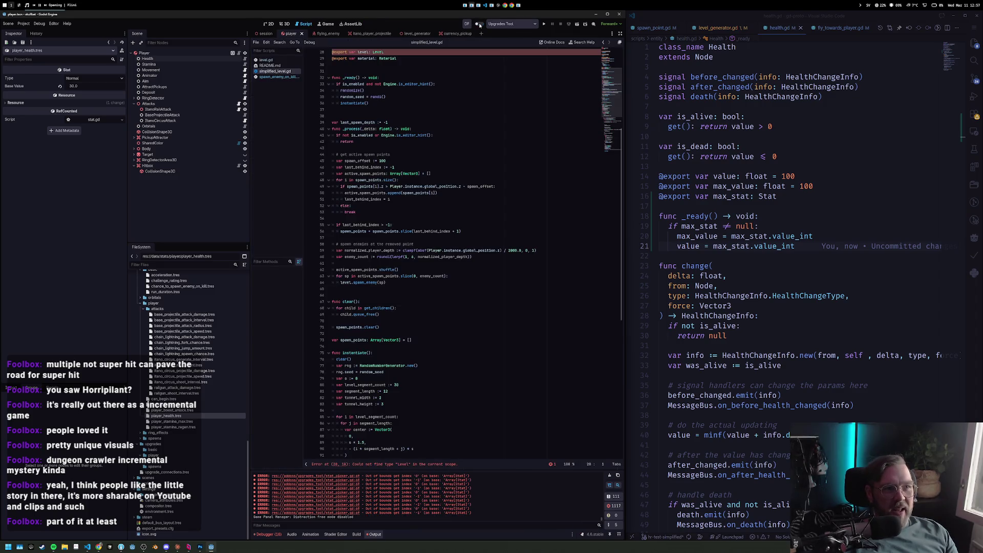
middle_click(274, 61)
middle_click(273, 61)
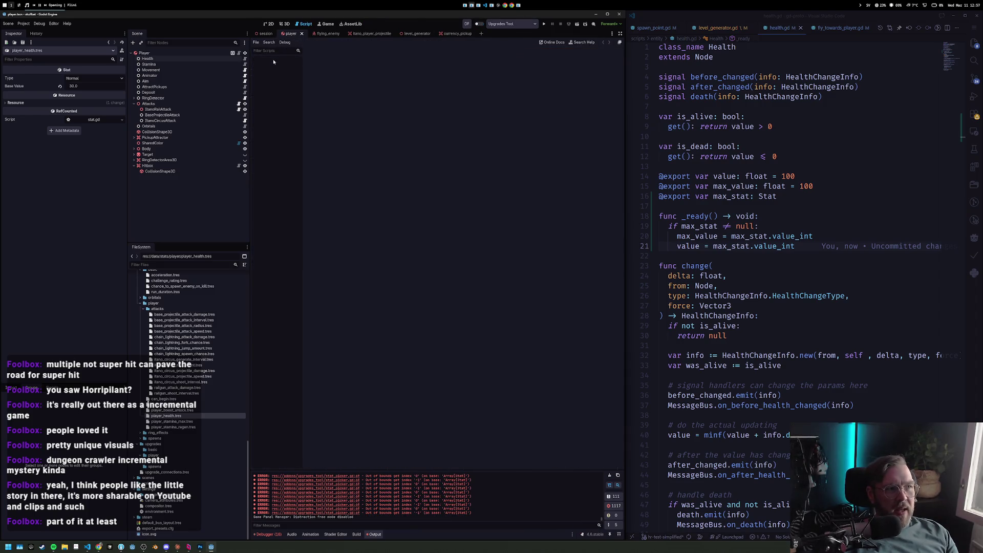
click(479, 24)
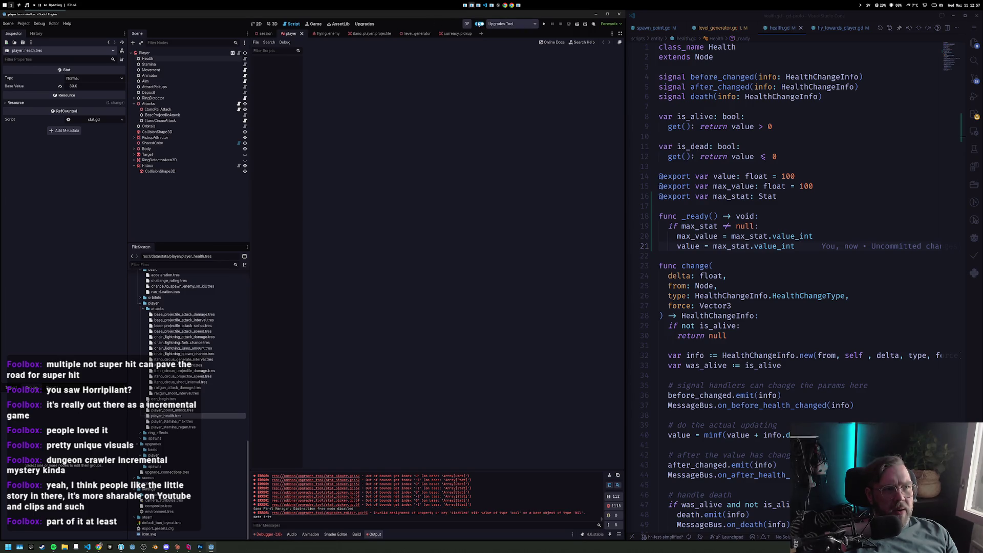
click(23, 24)
click(103, 87)
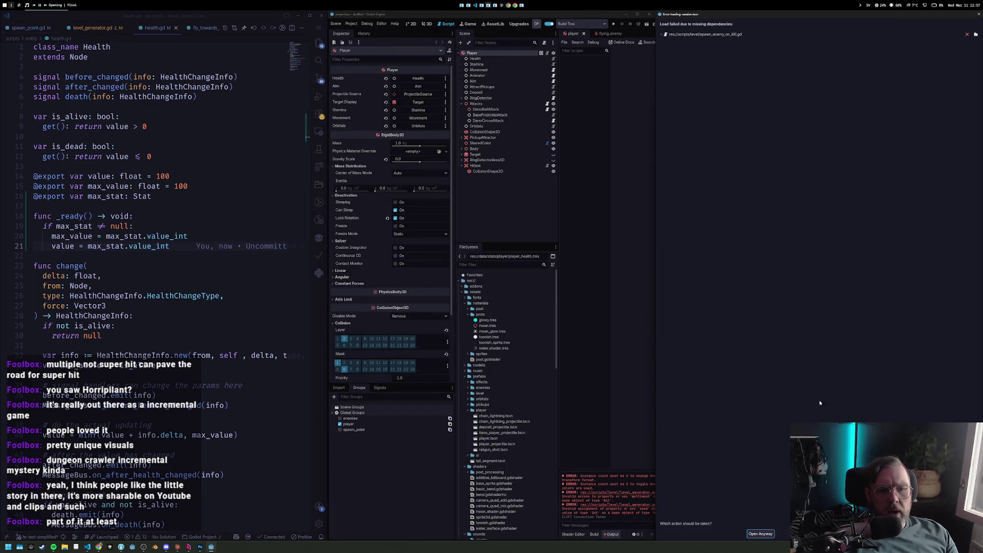
click(761, 535)
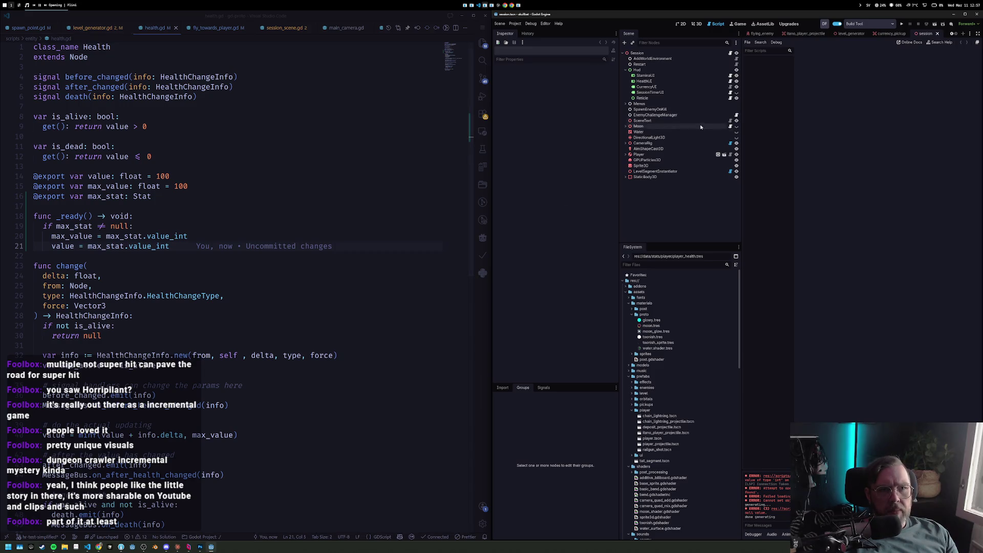
- Delete the SpawnEnemyOnKill node, widen the Godot window, and show the upgrade tree editor
right_click(673, 109)
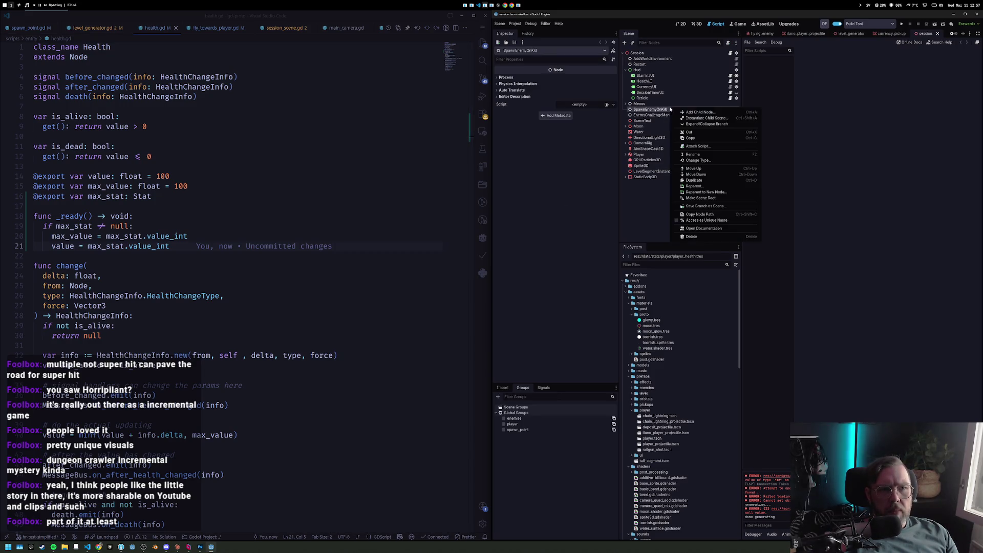
click(716, 238)
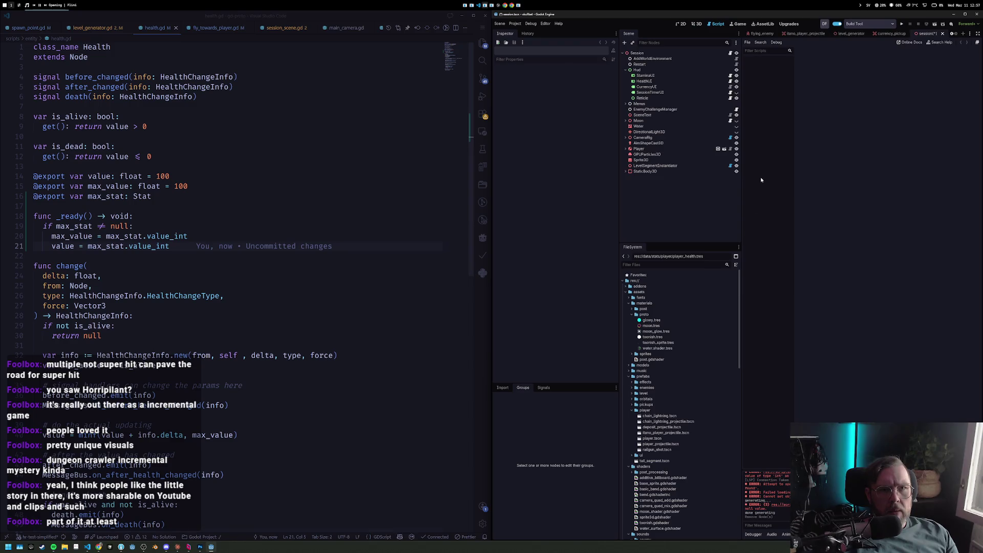
key(alt+shift+Left)
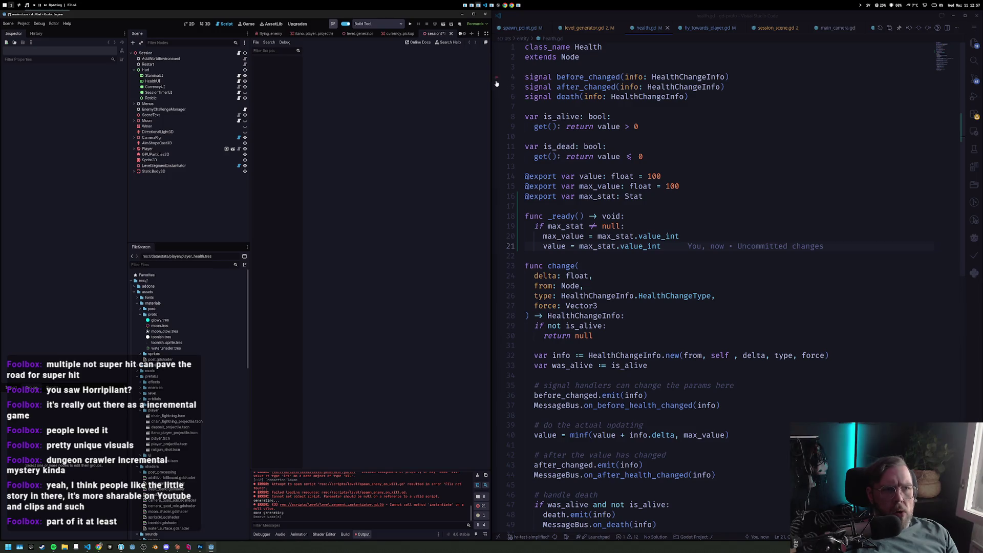
drag(497, 83, 744, 83)
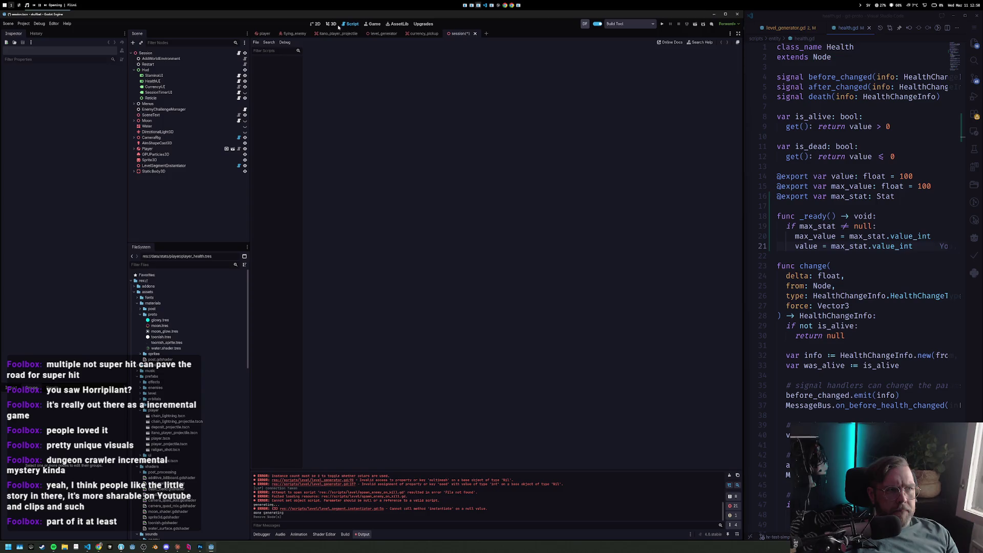
click(334, 24)
click(425, 24)
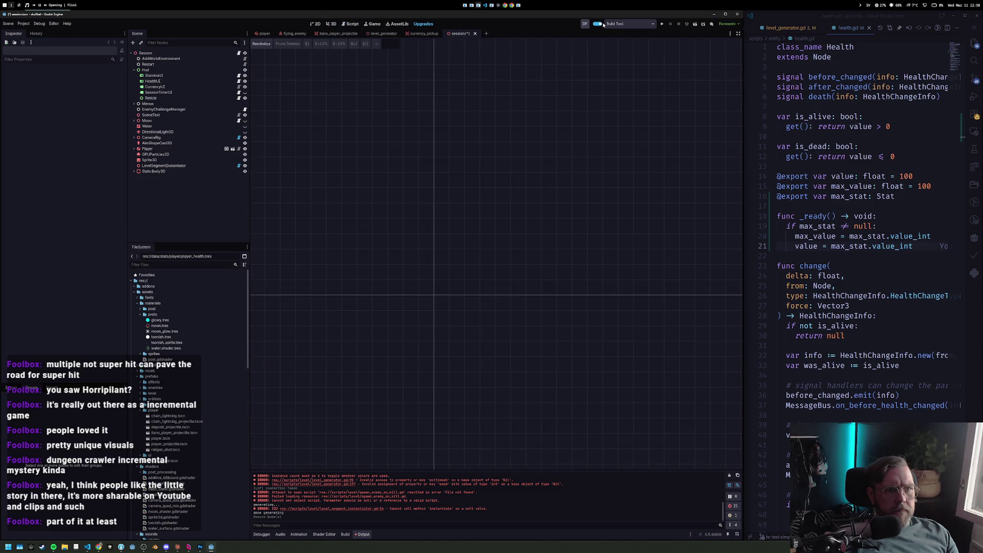
- Add a player health upgrade node (PH1) to the canvas via the stat search
right_click(441, 291)
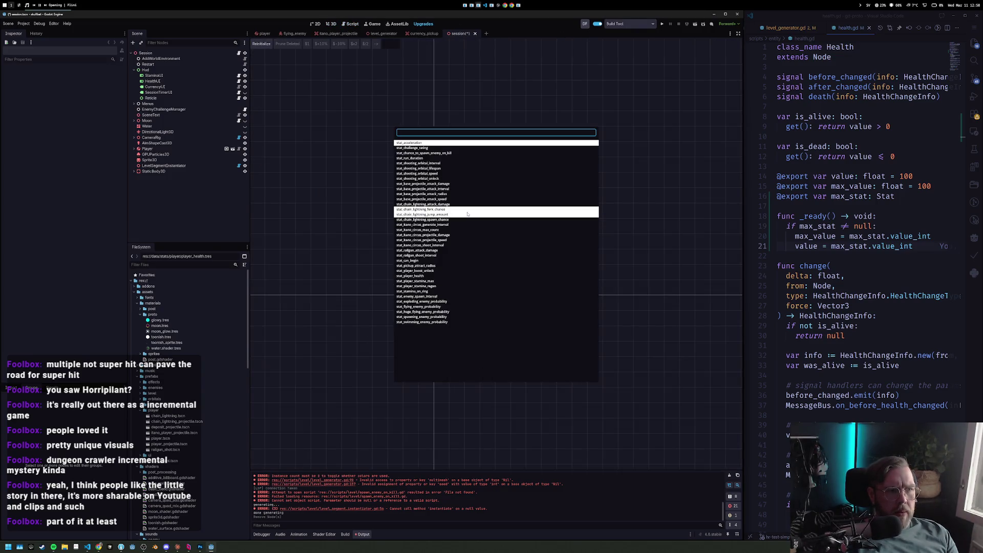
text(health)
key(Return)
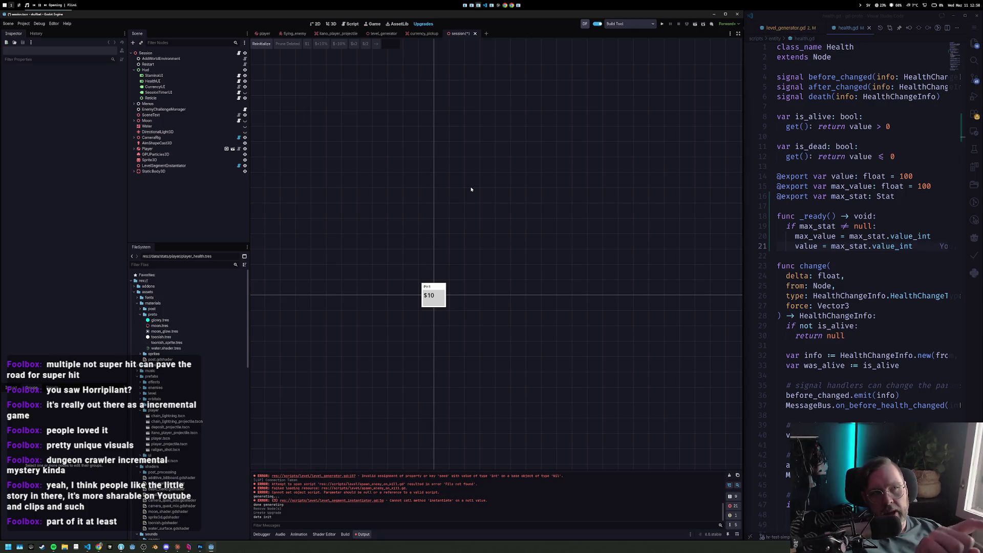
mouse_move(436, 290)
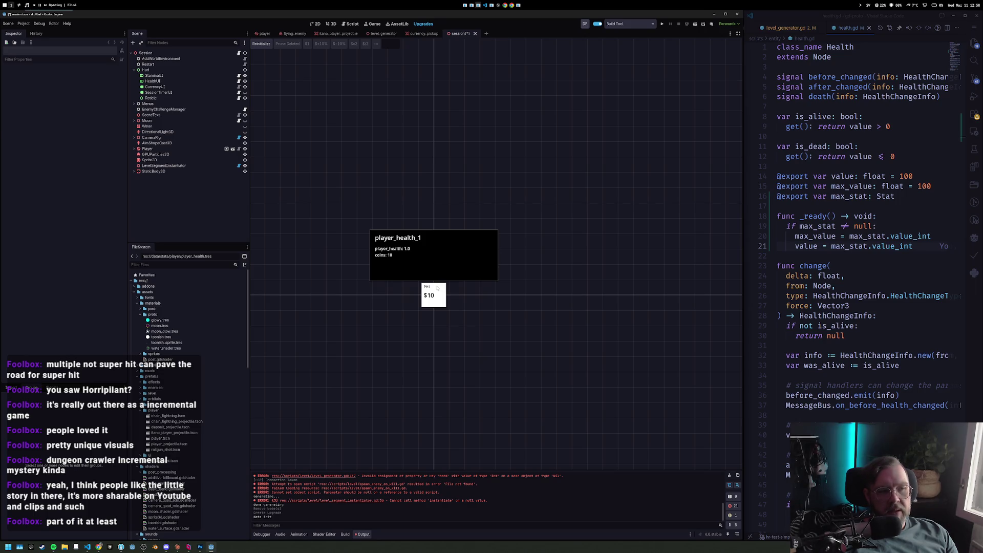
click(438, 288)
- Set PH1 to +10 player_health costing 5 coins and save the scene
click(85, 118)
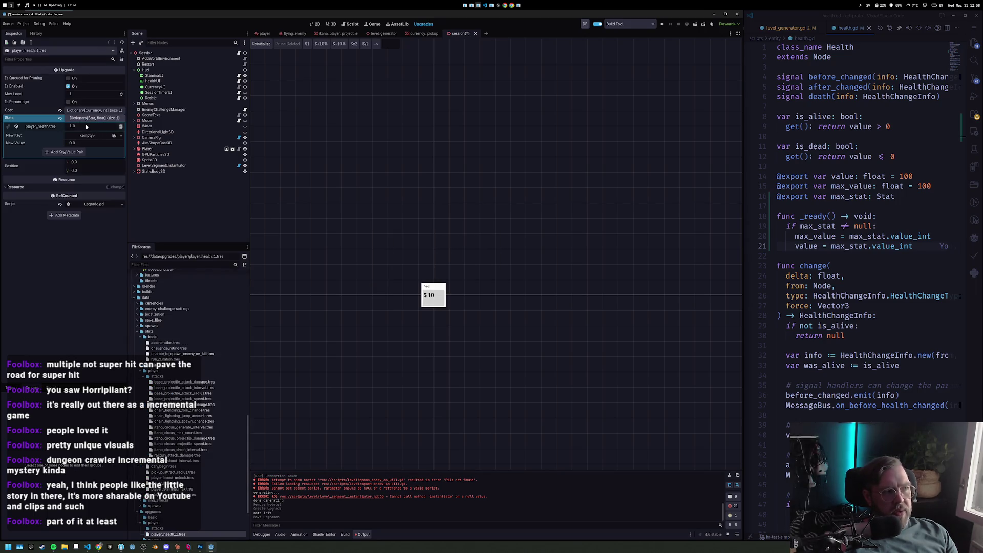
text(10)
key(Return)
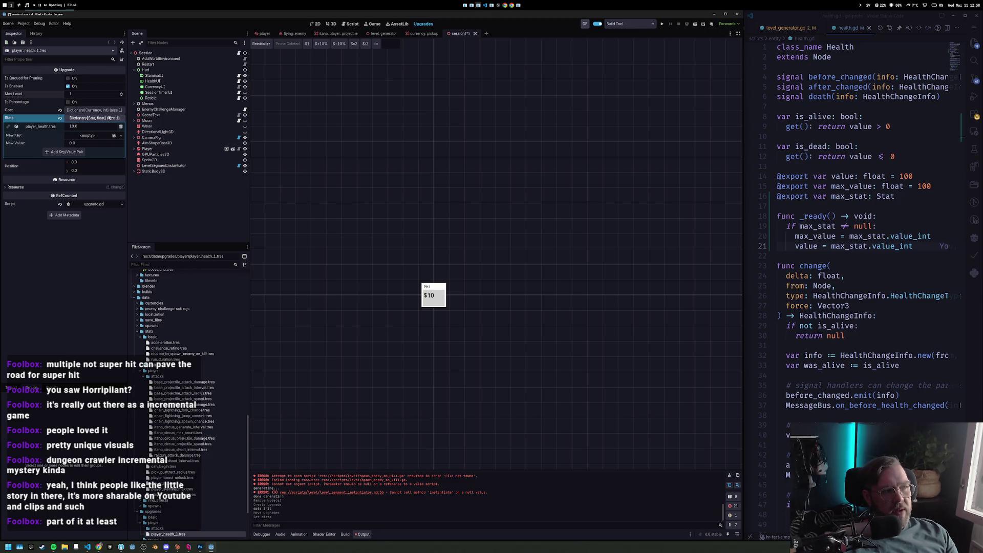
click(90, 110)
text(3)
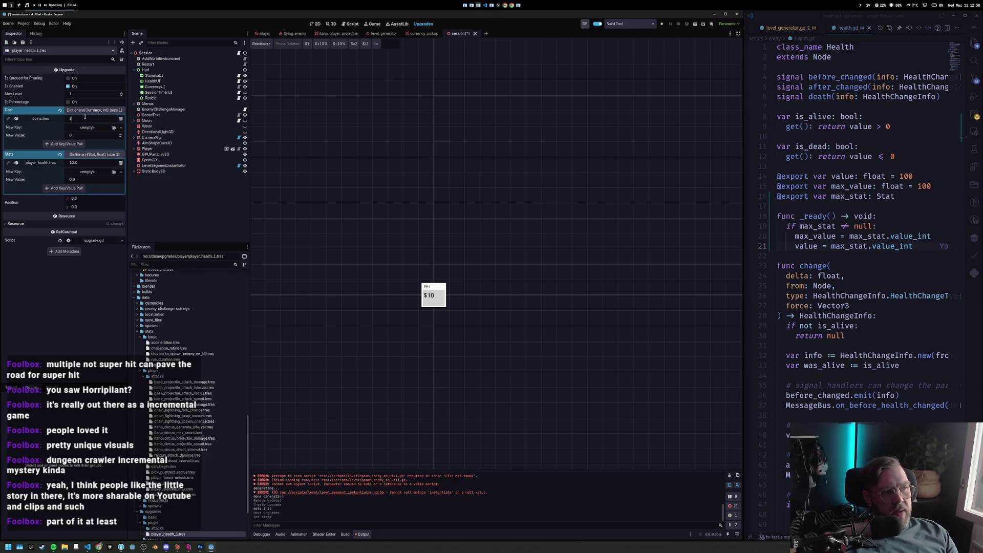
key(Return)
key(ctrl+s)
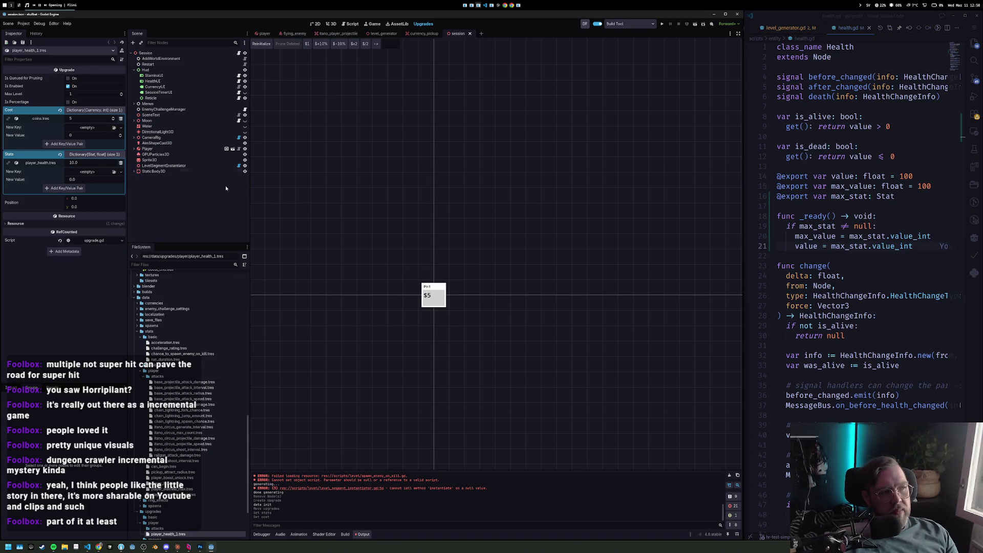
click(743, 182)
key(ctrl+p)
- In spawn_point.gd, change currency_amount from [5, 25, 150] to [3, 10, 100]
text(spawn_po)
key(Return)
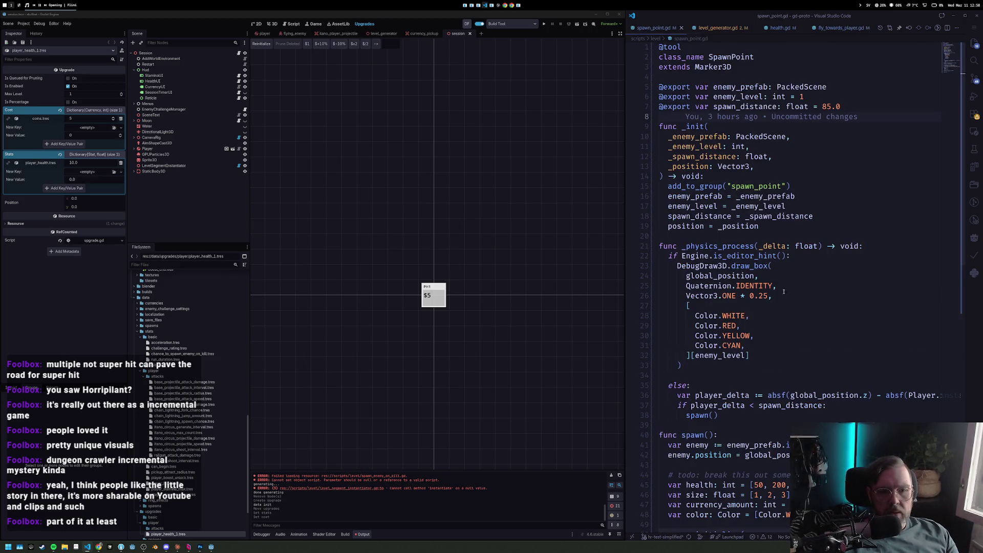
scroll(772, 271, down, 5)
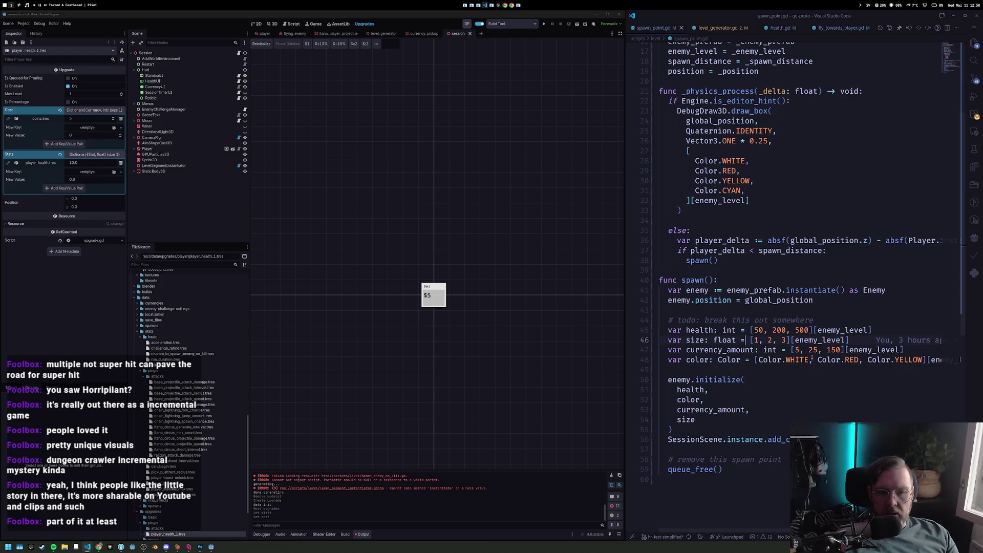
click(792, 350)
key(Right)
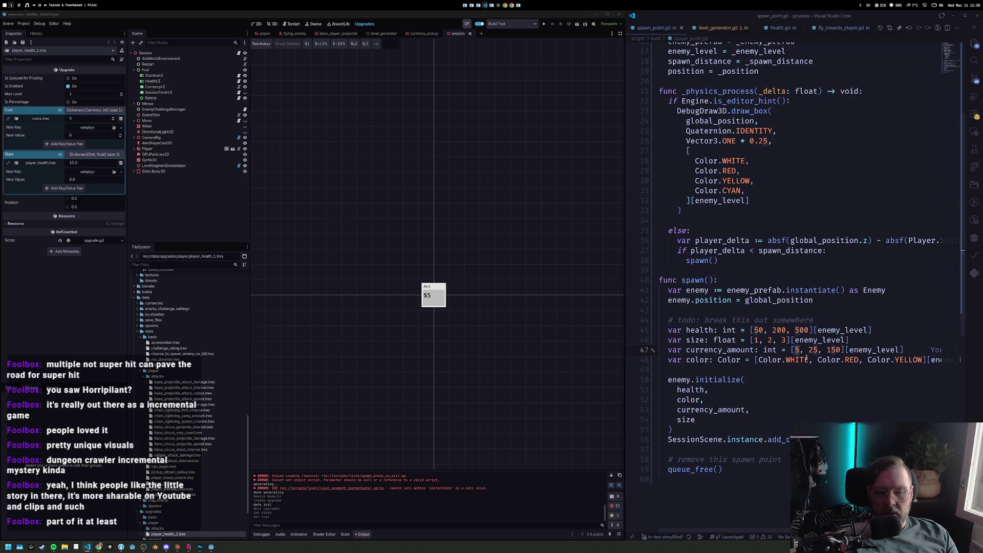
text(3)
key(Right)
key(ctrl+shift+Right)
text(10)
key(Right)
key(Right)
key(Right)
key(shift+Right)
text(0)
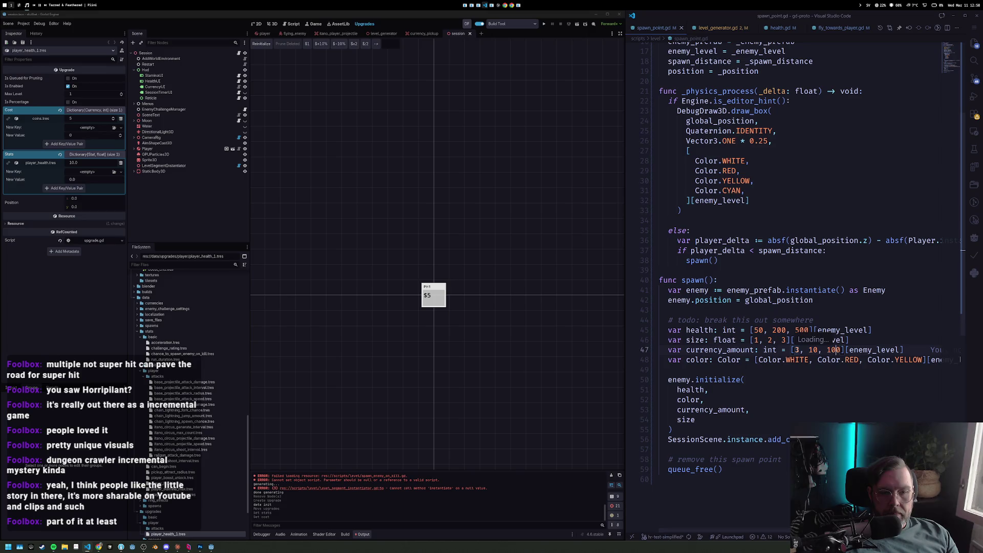
click(796, 349)
click(818, 309)
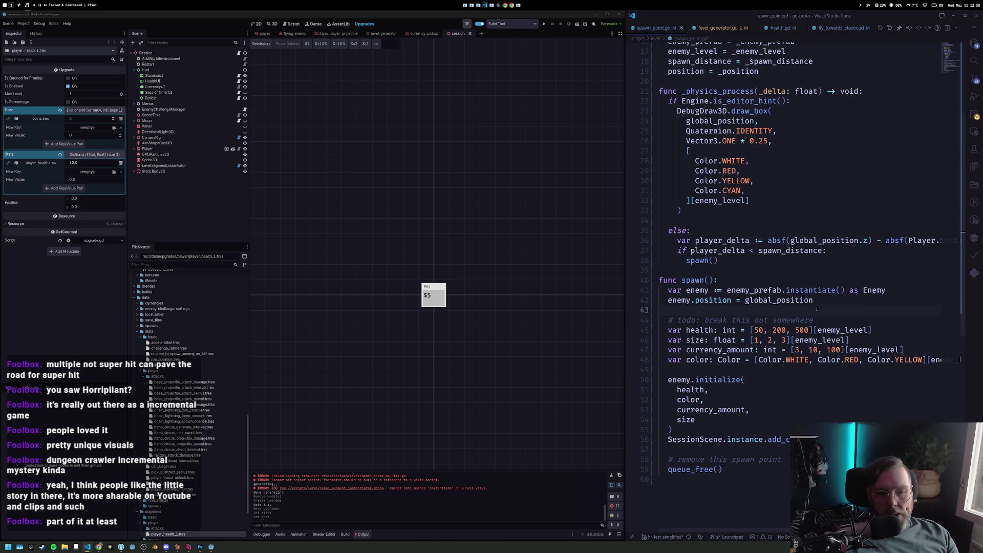
- Select the PH1 upgrade node and launch the game with F5
click(440, 285)
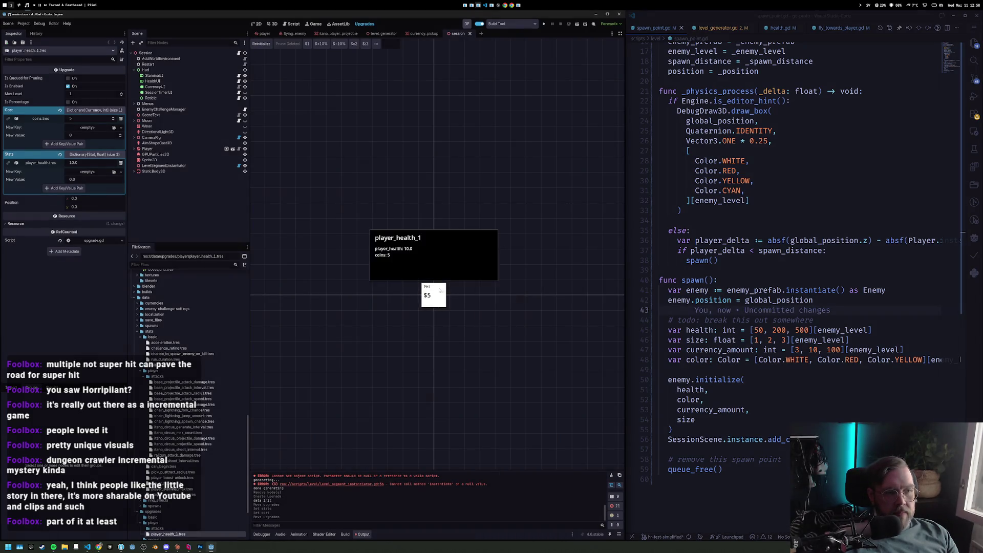
click(438, 293)
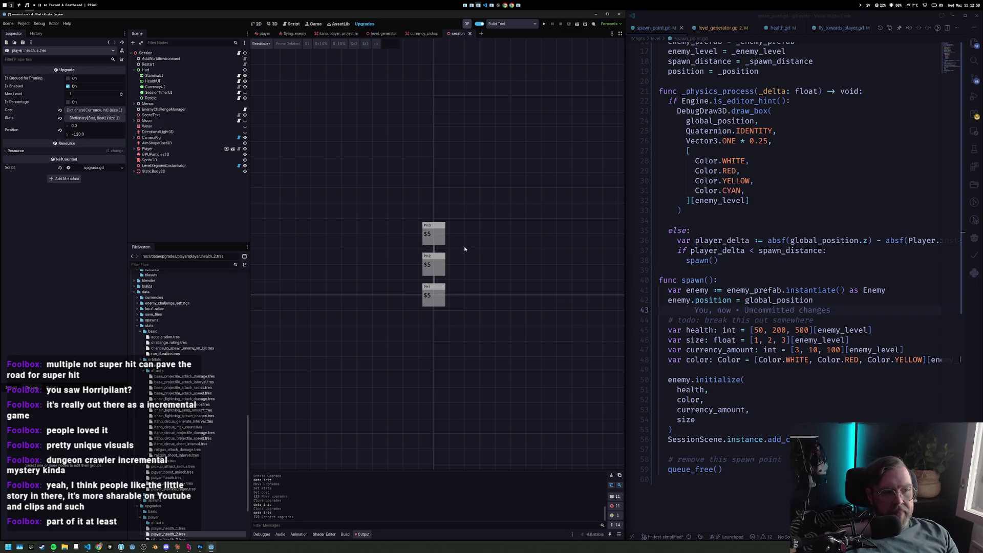
key(F5)
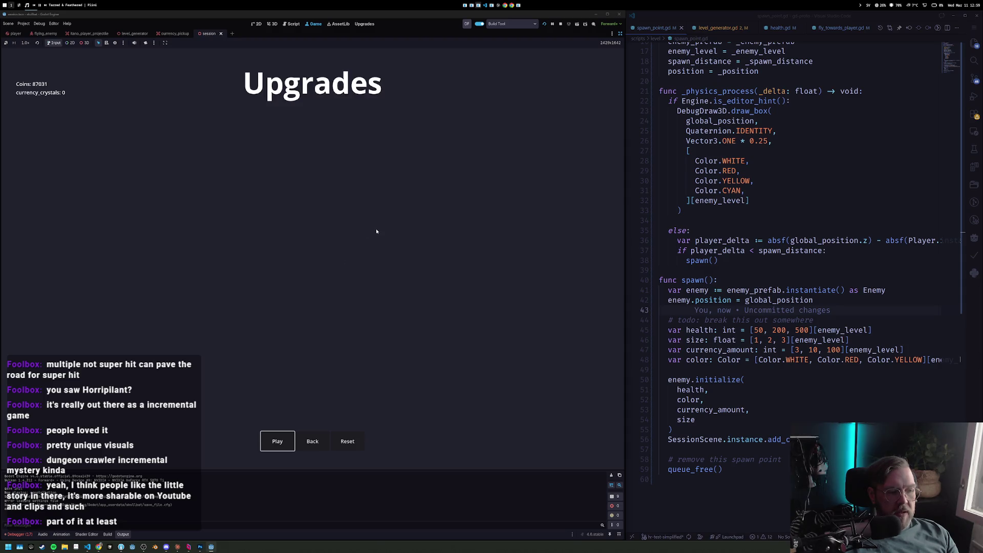
- Stop the running game and select the PH1 node to review player_health_1's $5 cost and stats
click(559, 25)
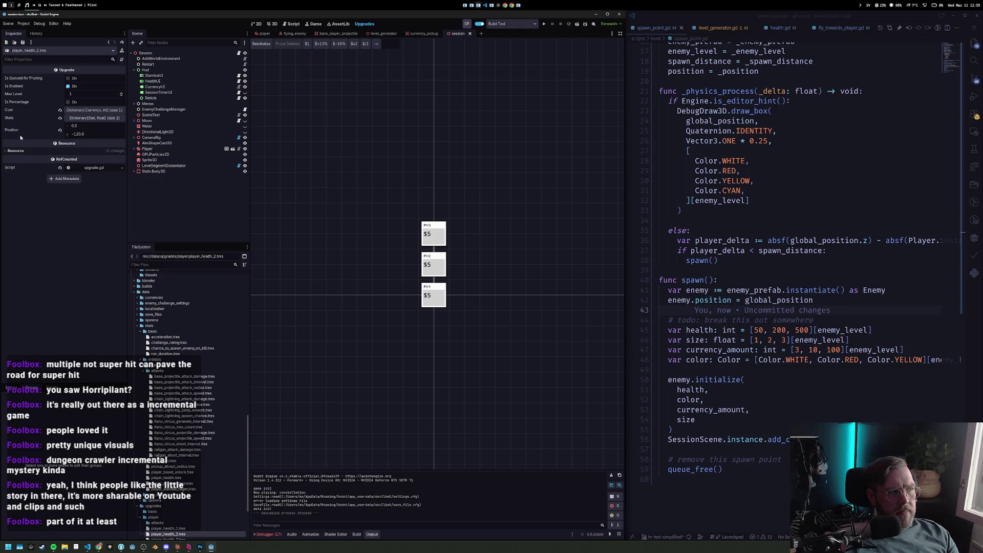
click(360, 154)
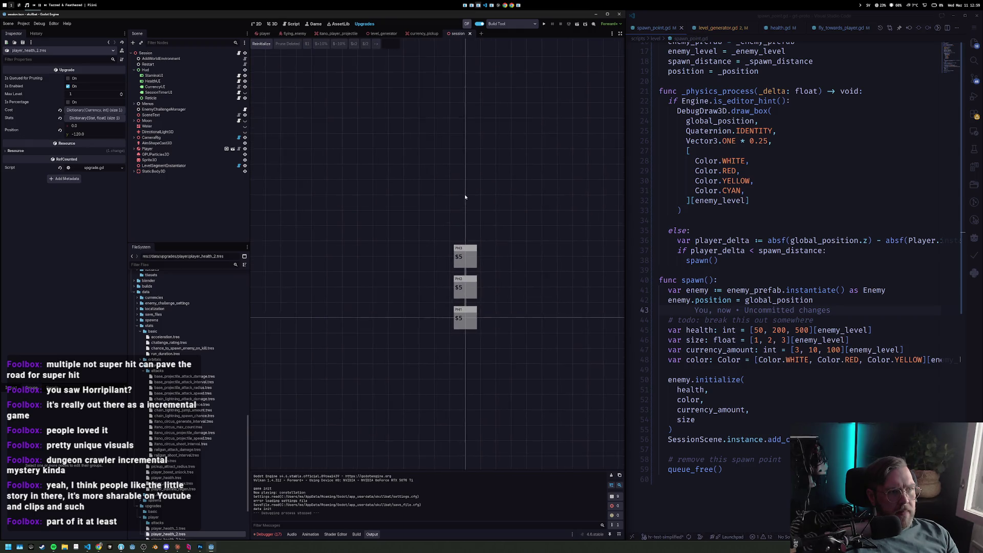
click(447, 304)
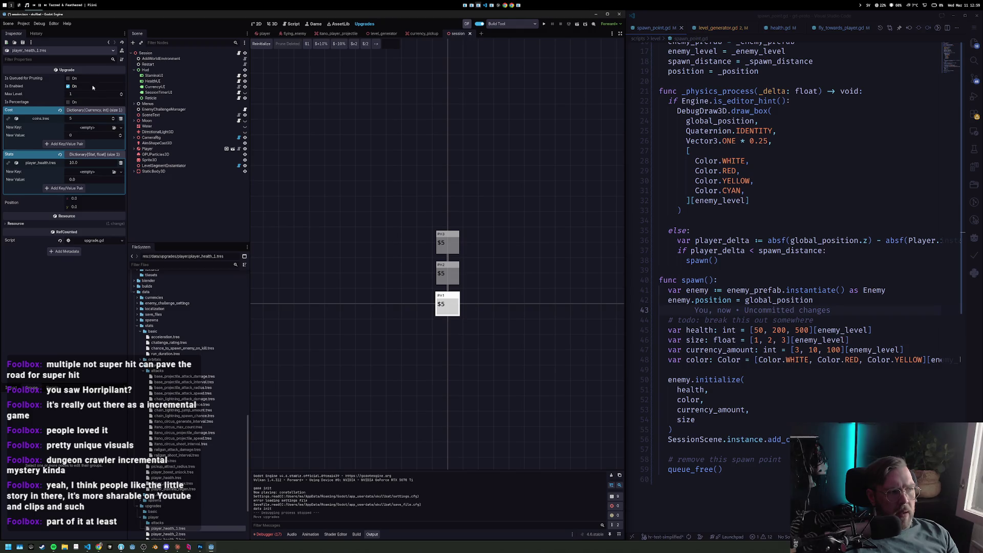
- Switch to VS Code and bring up its quick file finder
mouse_move(450, 303)
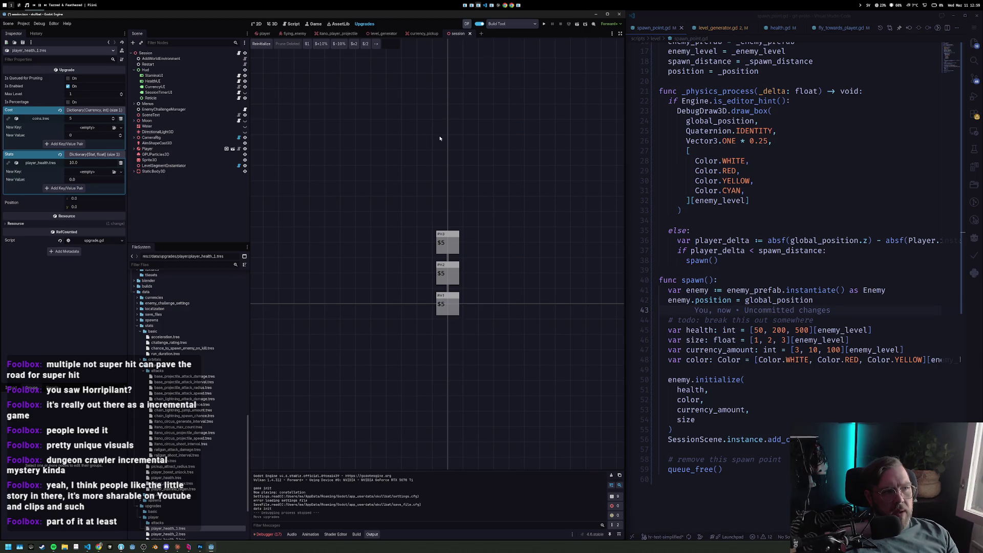
click(759, 163)
key(ctrl+p)
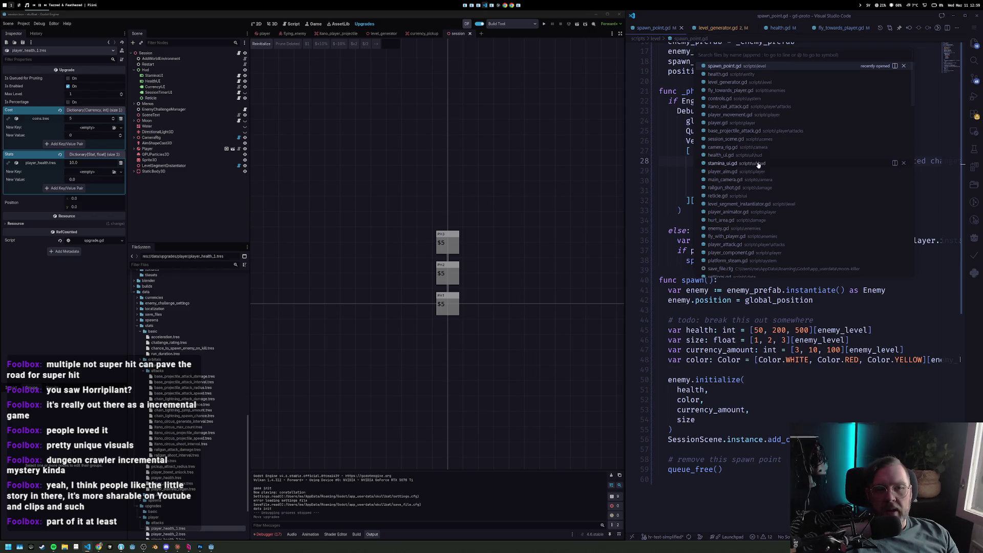
- Open upgrade_tree_ui.gd to check the starting_upgrade export, then search Godot for 'upgradesc'
text(upgradetre)
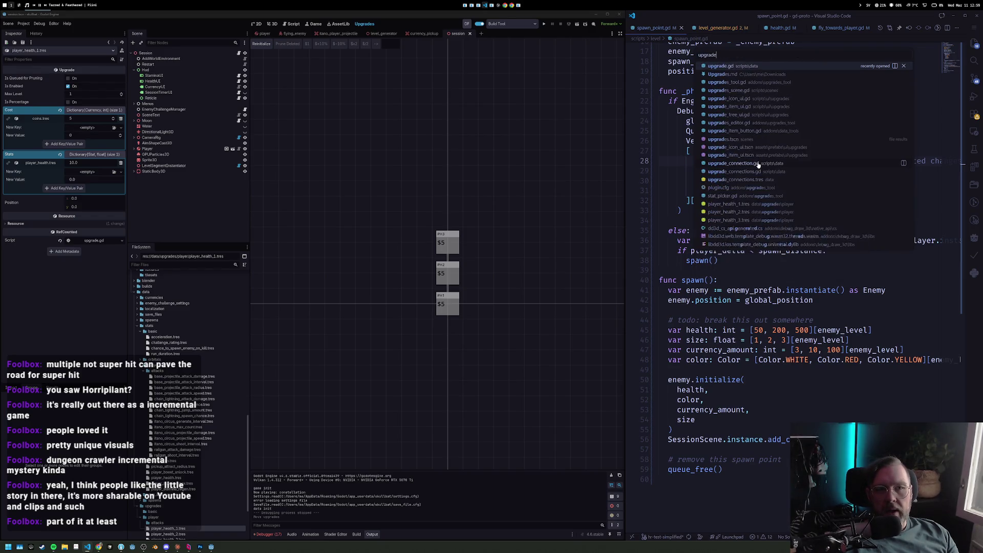
key(Return)
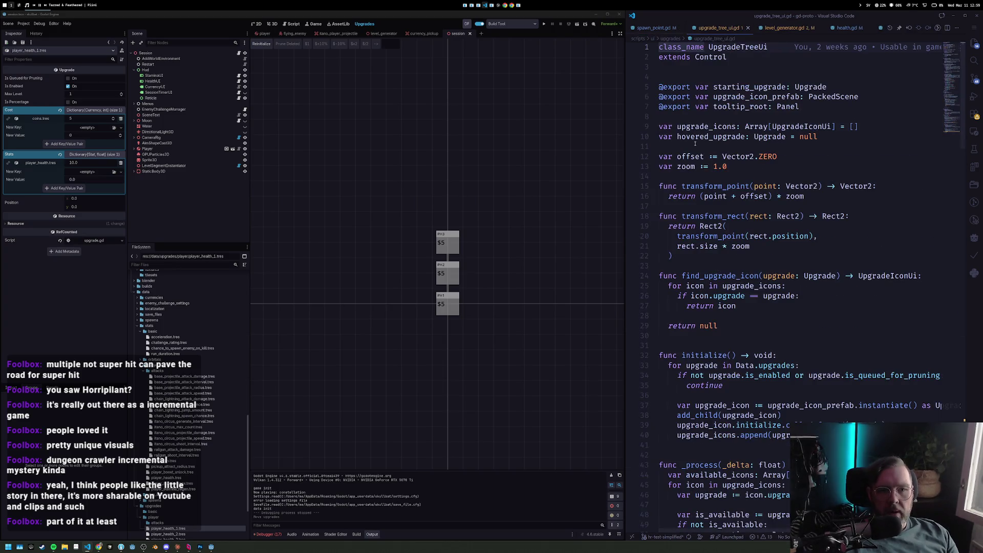
click(733, 87)
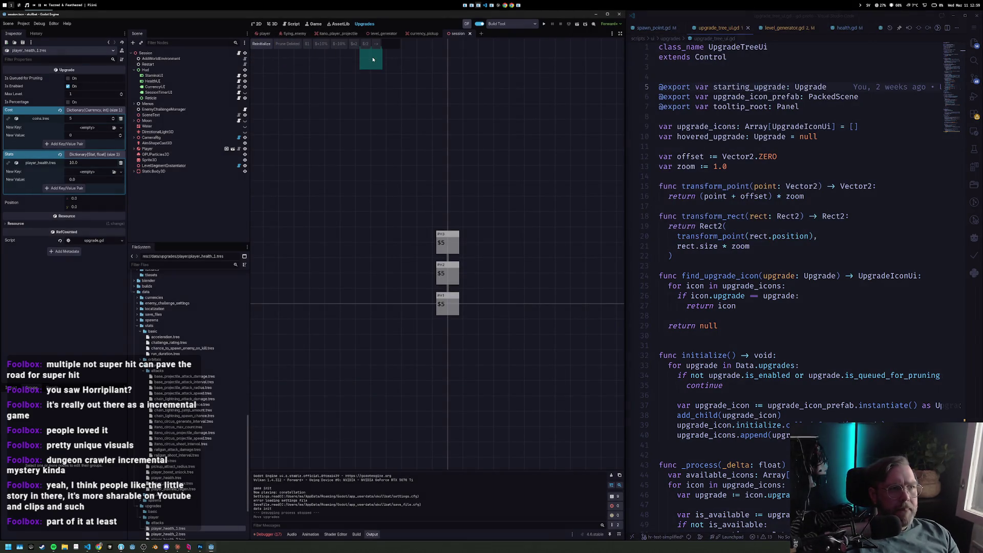
key(alt+shift+o)
text(upgradesc)
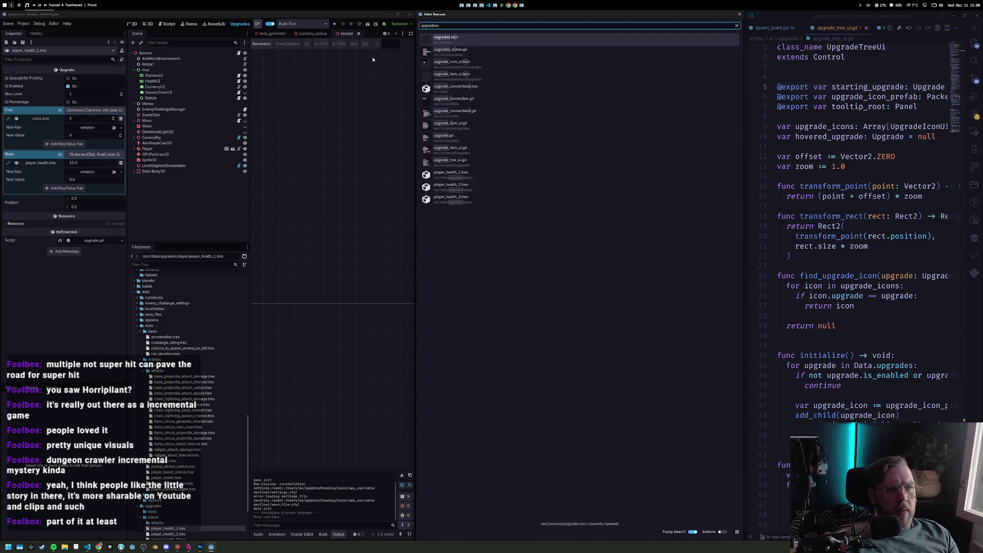
- Open the upgrades.tscn scene despite its missing dependencies
key(Down)
key(Down)
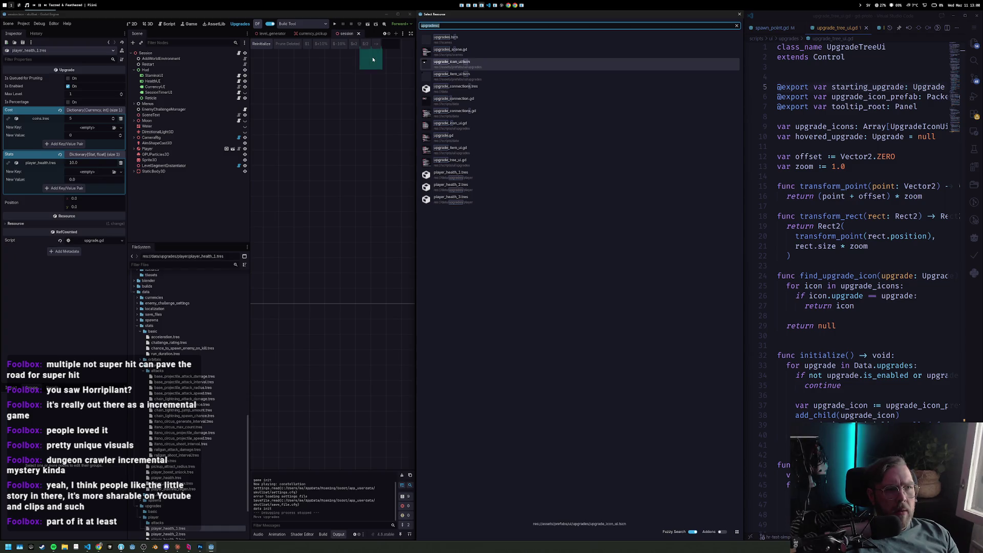
key(BackSpace)
key(BackSpace)
text(.tsc)
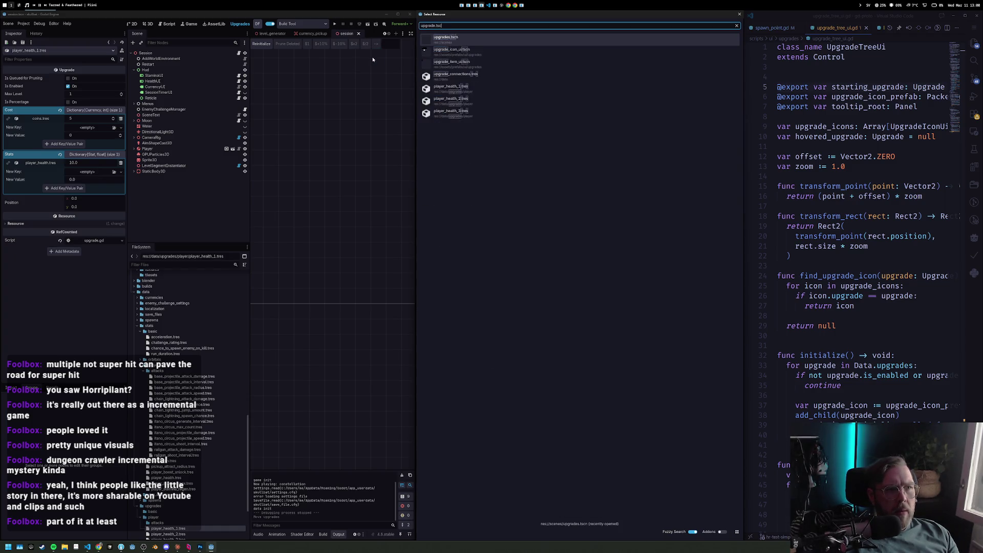
key(Return)
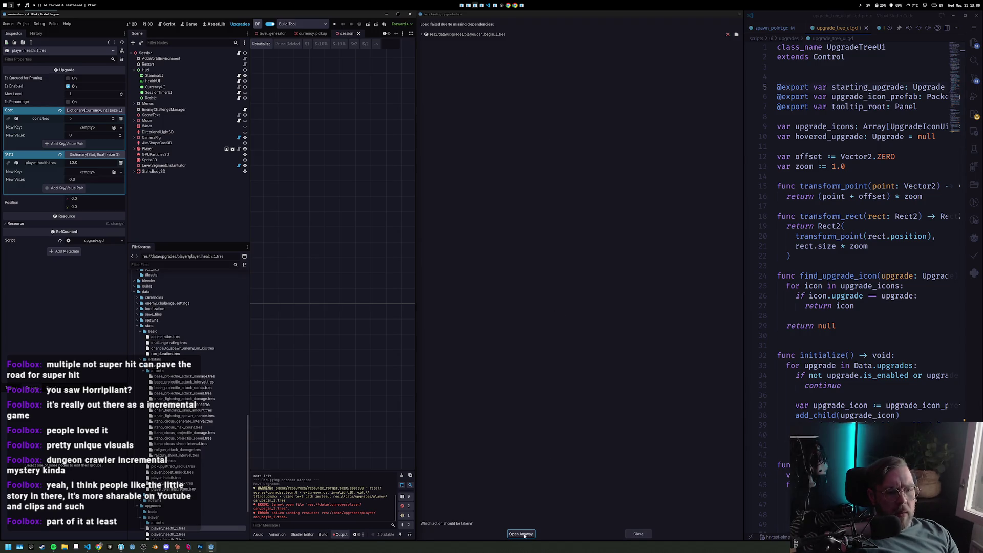
click(522, 534)
- Pick a different Starting Upgrade resource on the UpgradeTree node
click(158, 52)
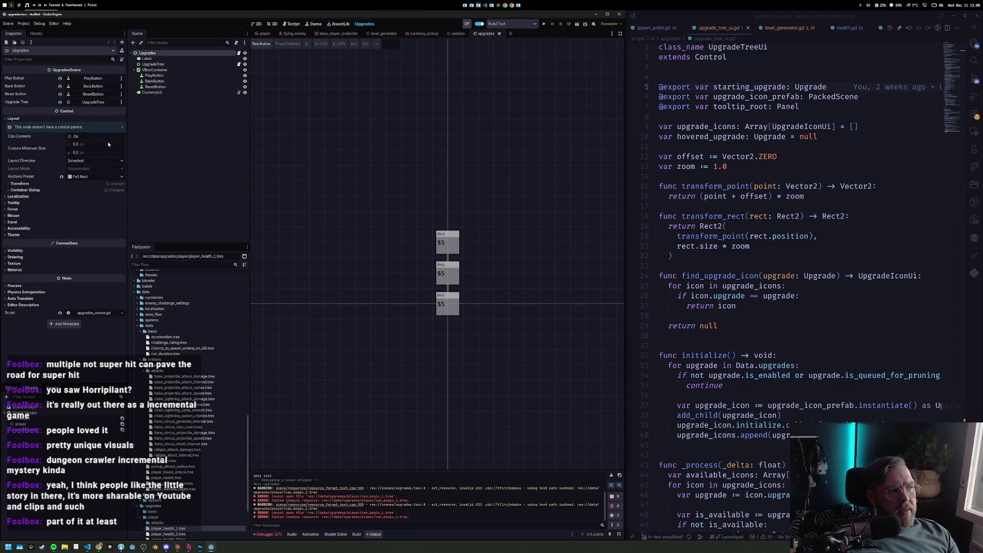
click(170, 67)
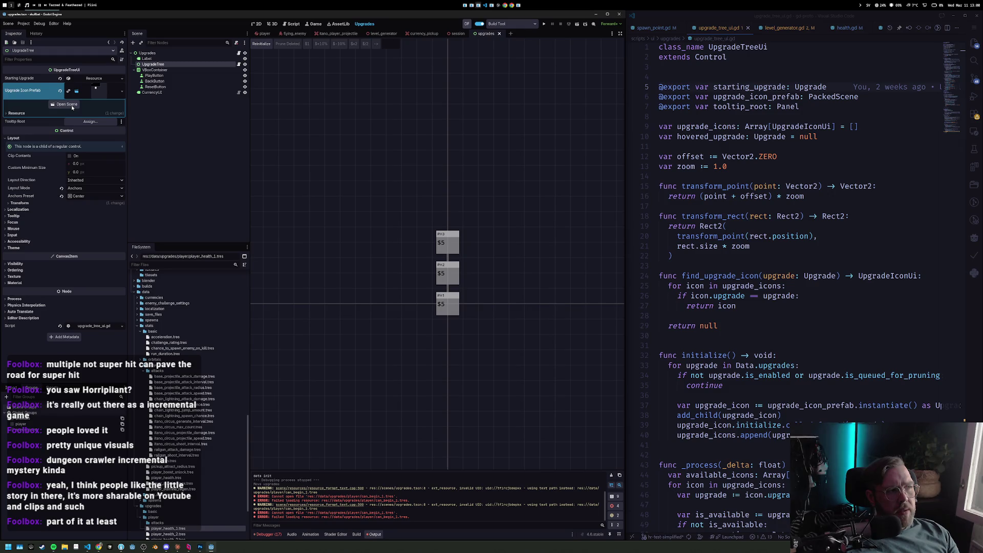
click(122, 80)
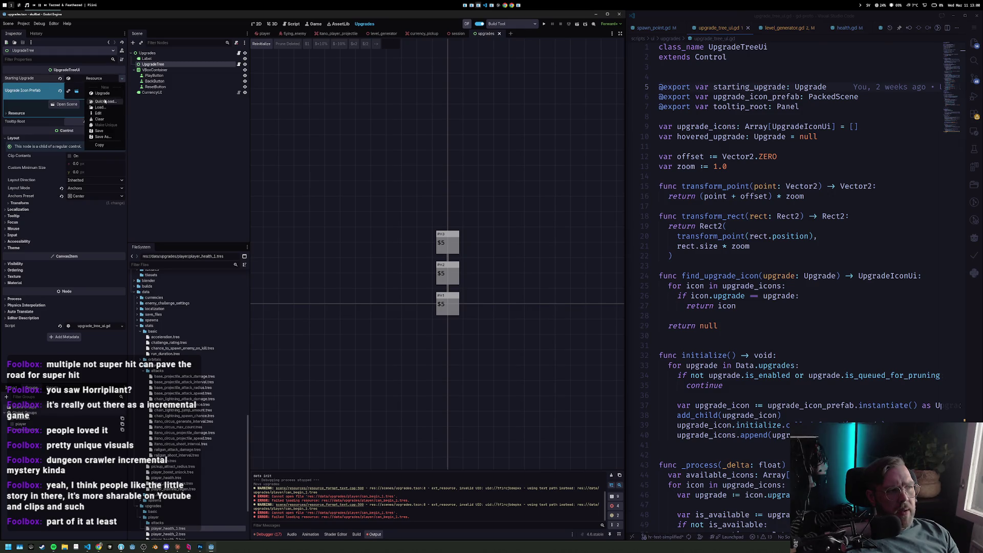
click(104, 101)
key(Escape)
- Run the game with F5 and start a run from the upgrades screen
key(F5)
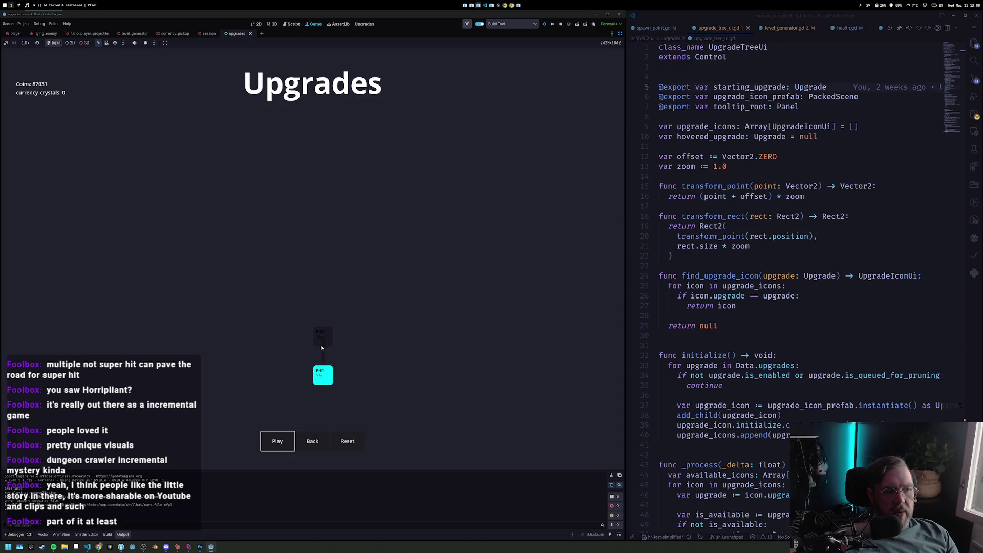
mouse_move(322, 340)
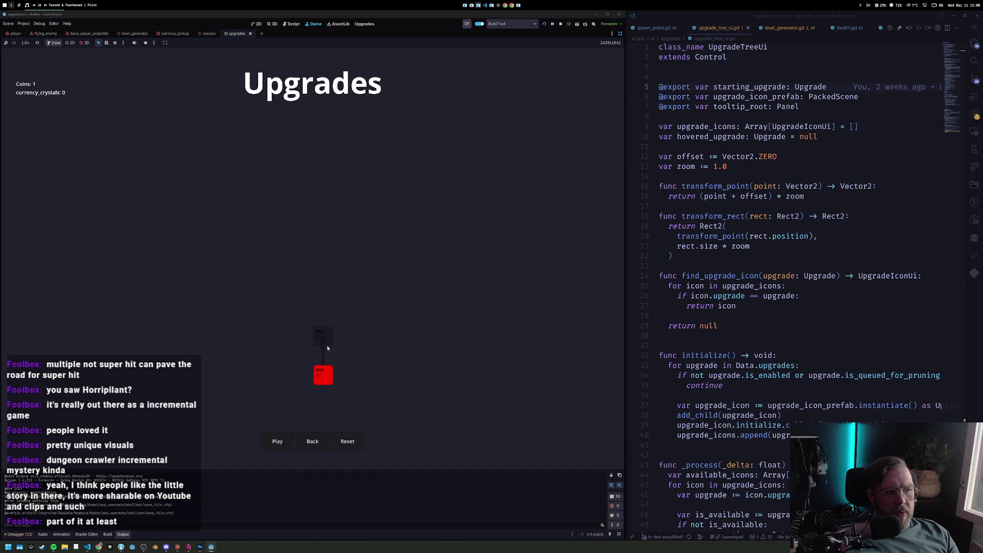
click(277, 442)
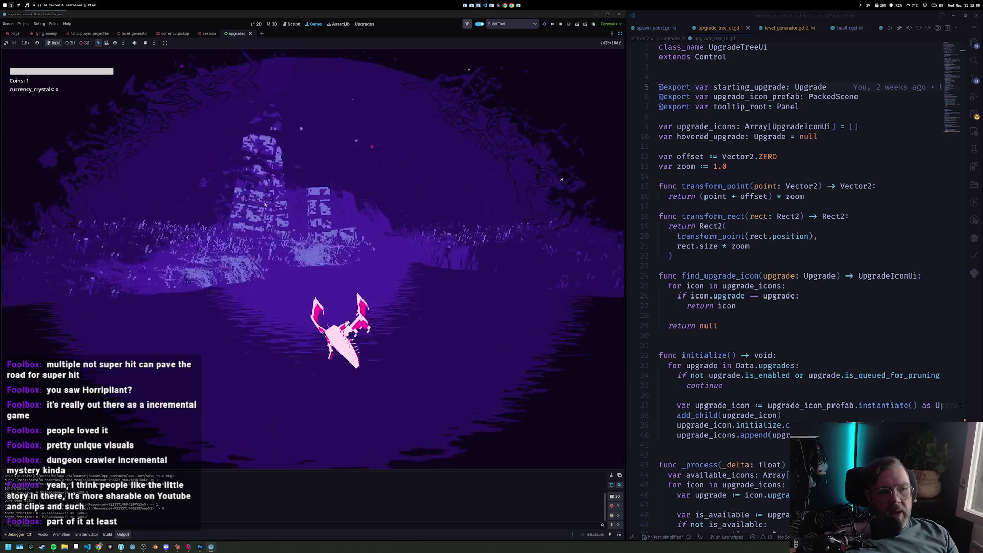
- Fly through the level shooting two enemies for 7 coins, then return to the upgrades screen
key(w)
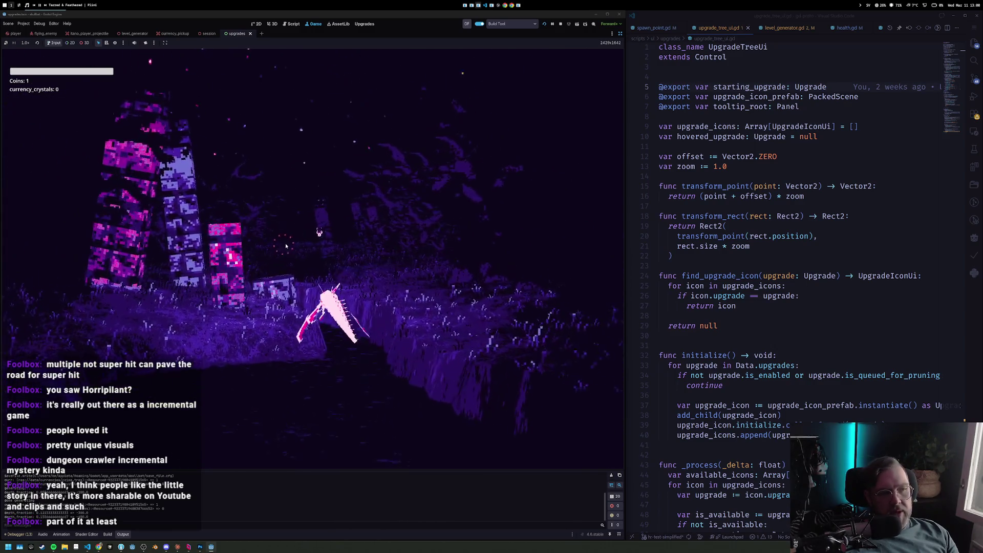
key(w)
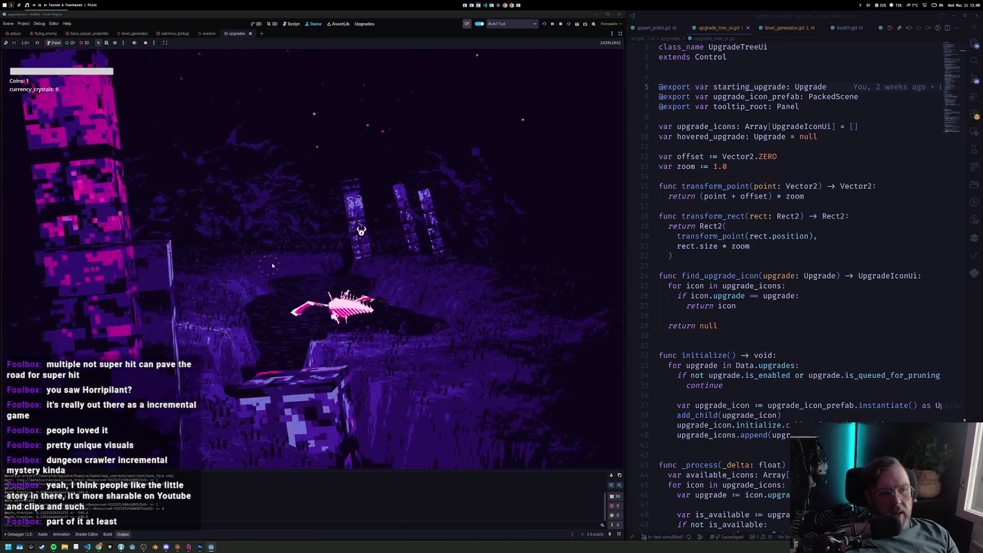
key(w)
click(325, 264)
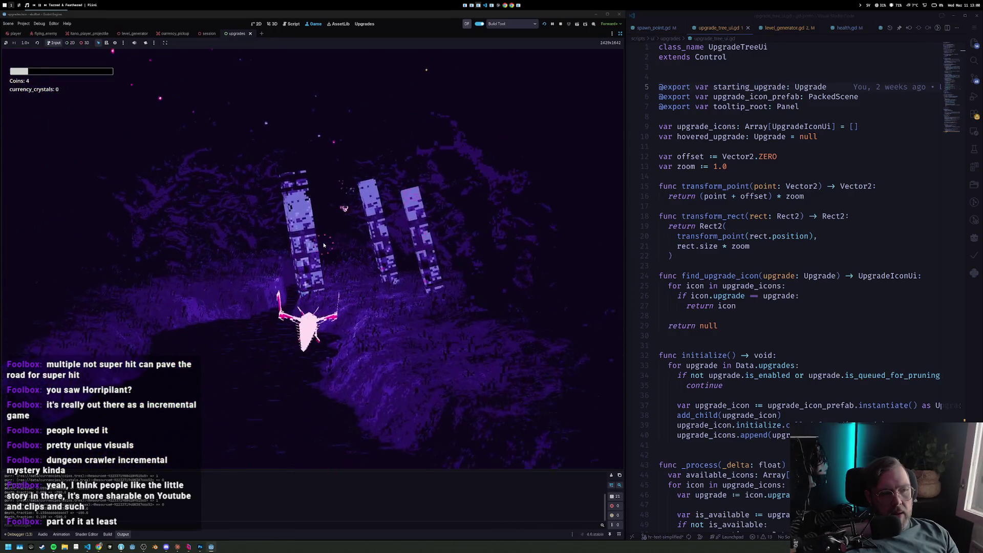
key(w)
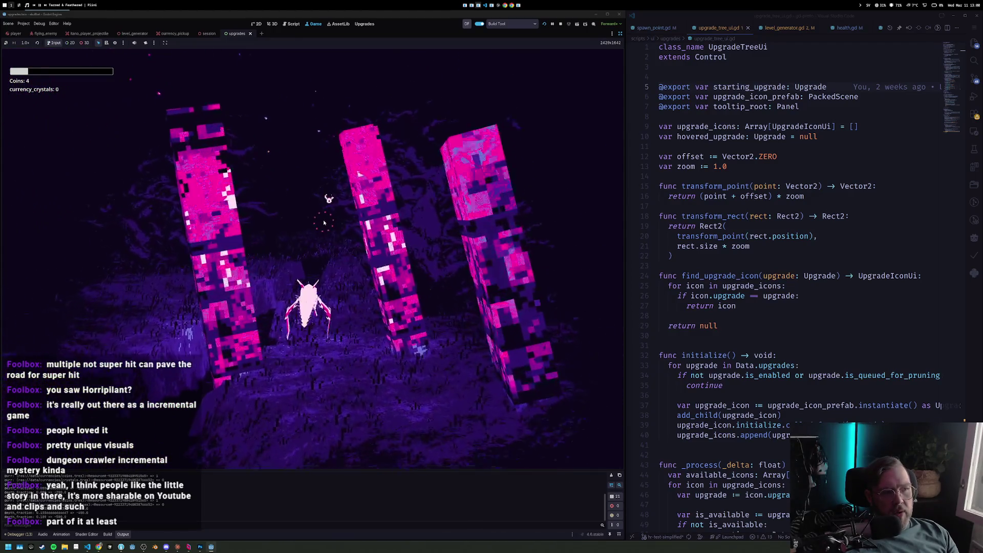
key(w)
click(328, 207)
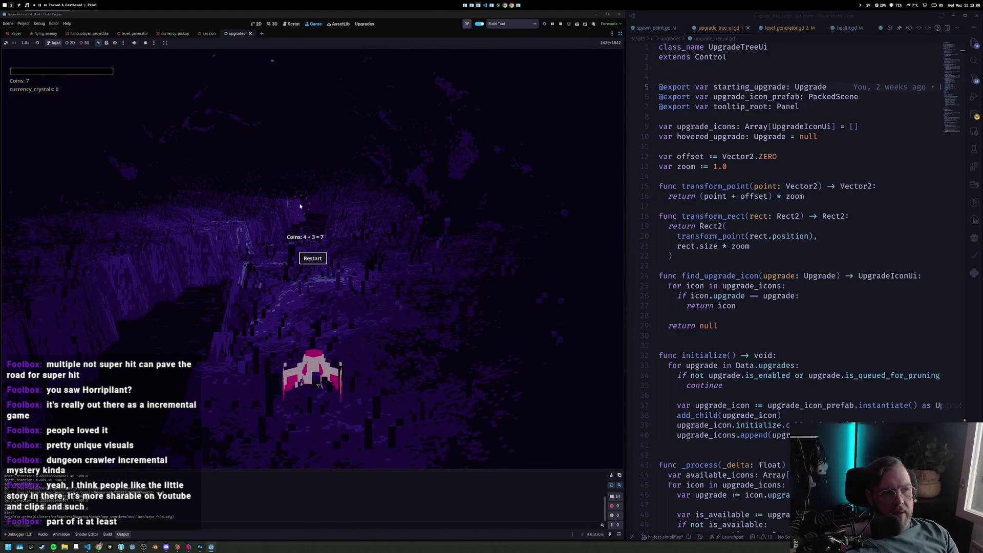
click(315, 259)
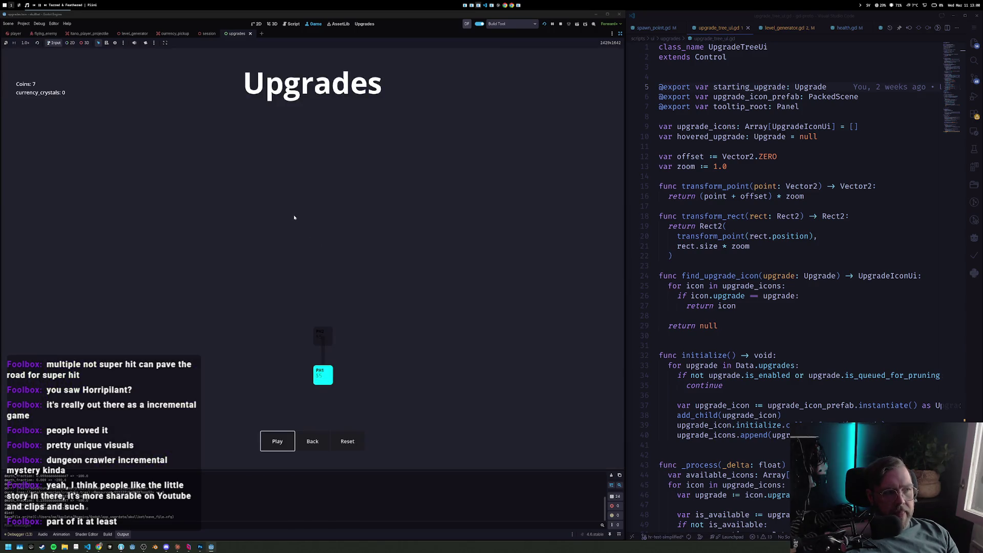
- Buy Player Health 1 and play a run between the pillars collecting coins
click(321, 376)
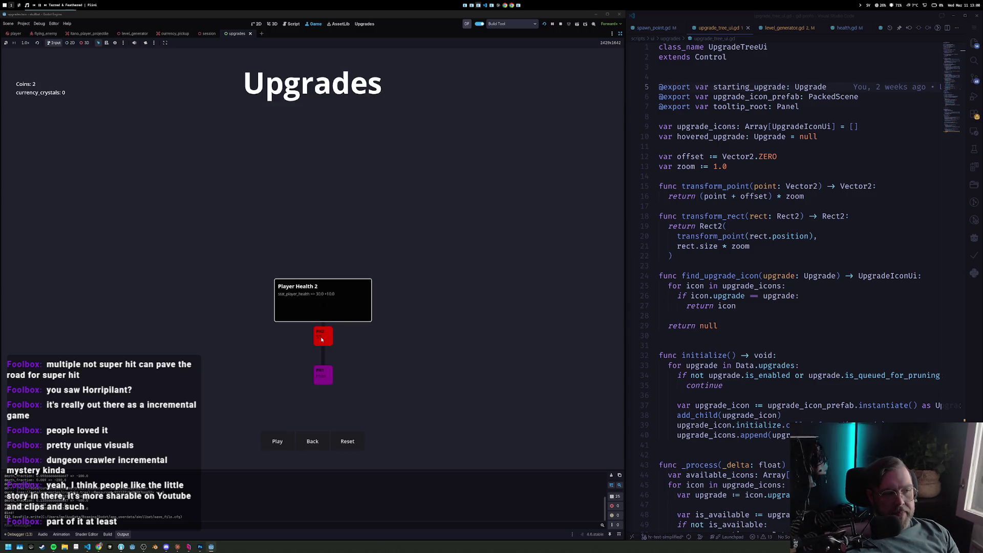
click(278, 441)
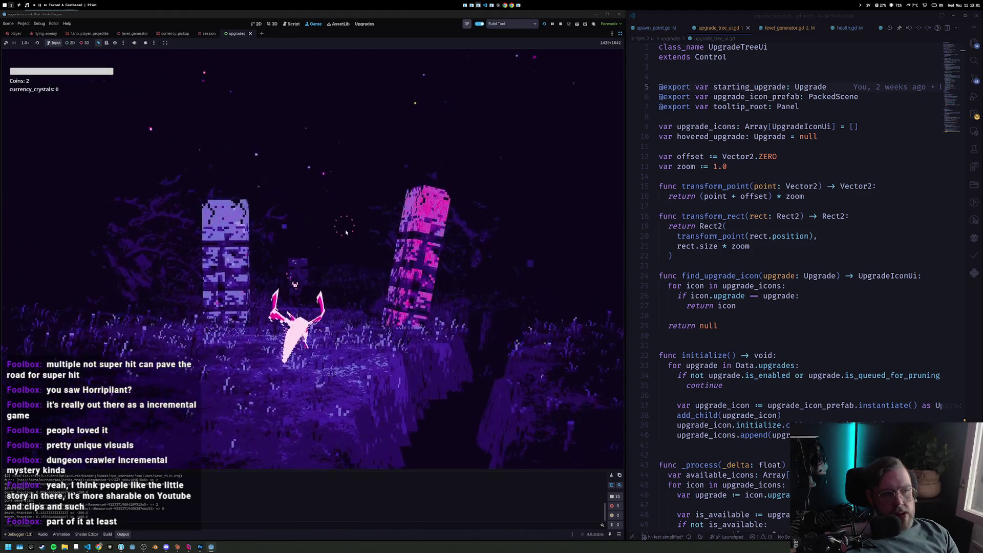
key(w)
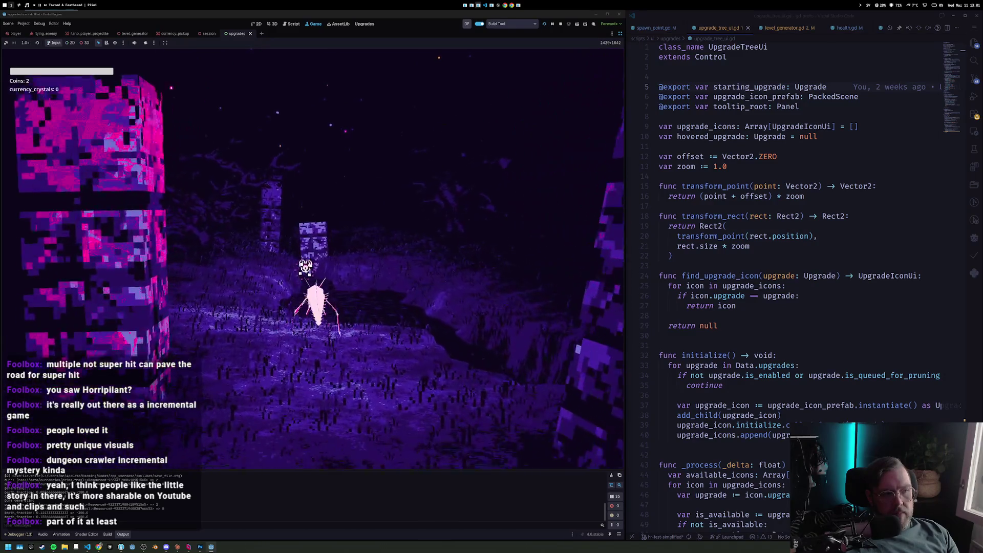
key(w)
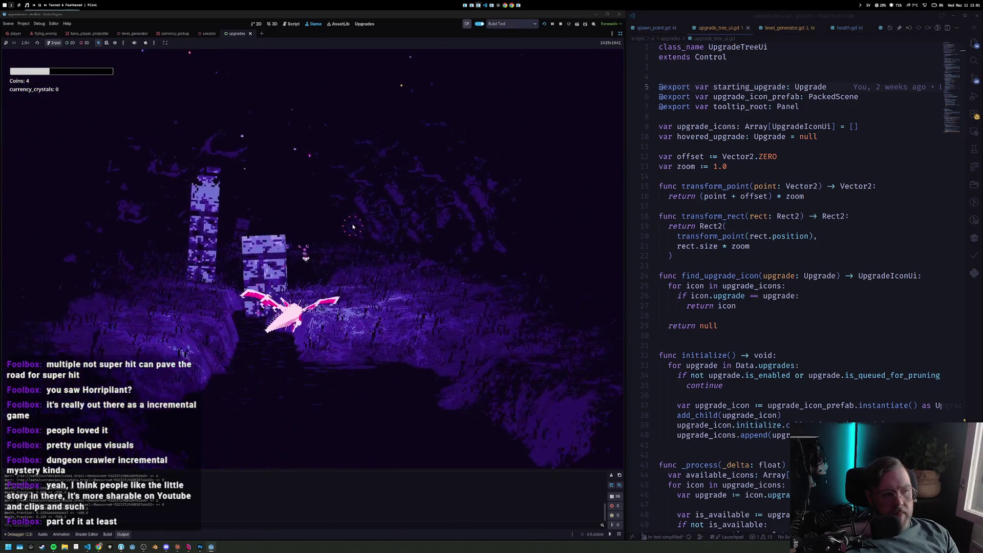
key(w)
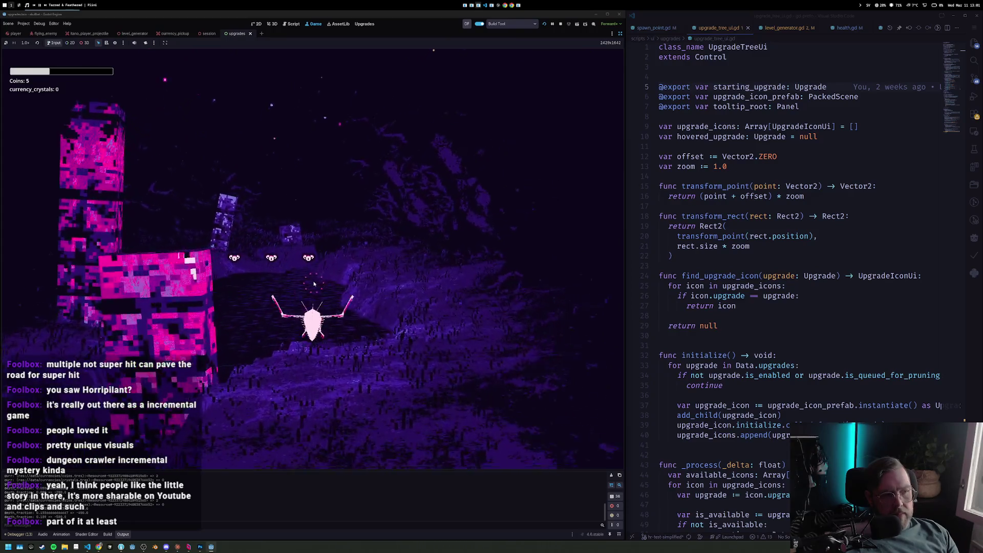
key(w)
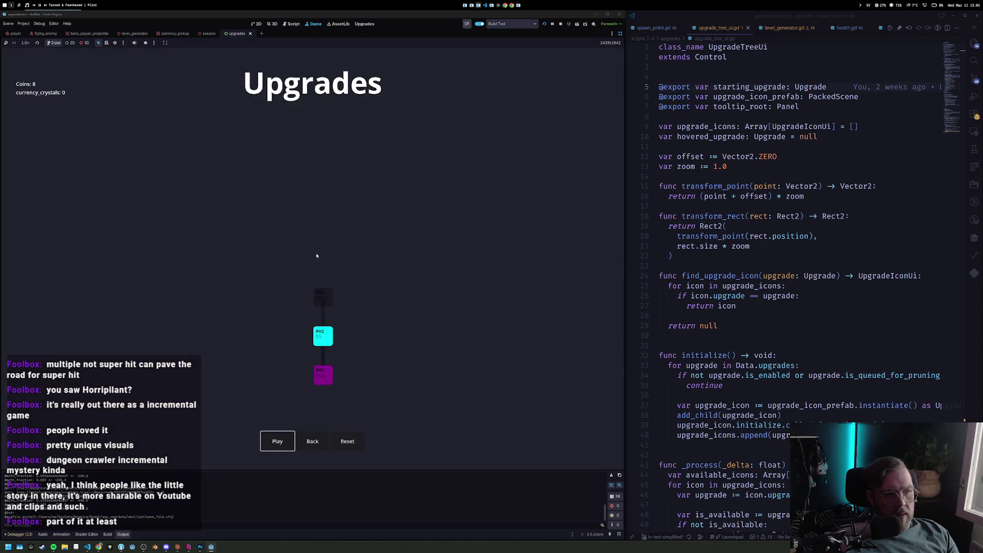
- Buy Player Health 2, start another run, and stop the game from the editor
click(323, 336)
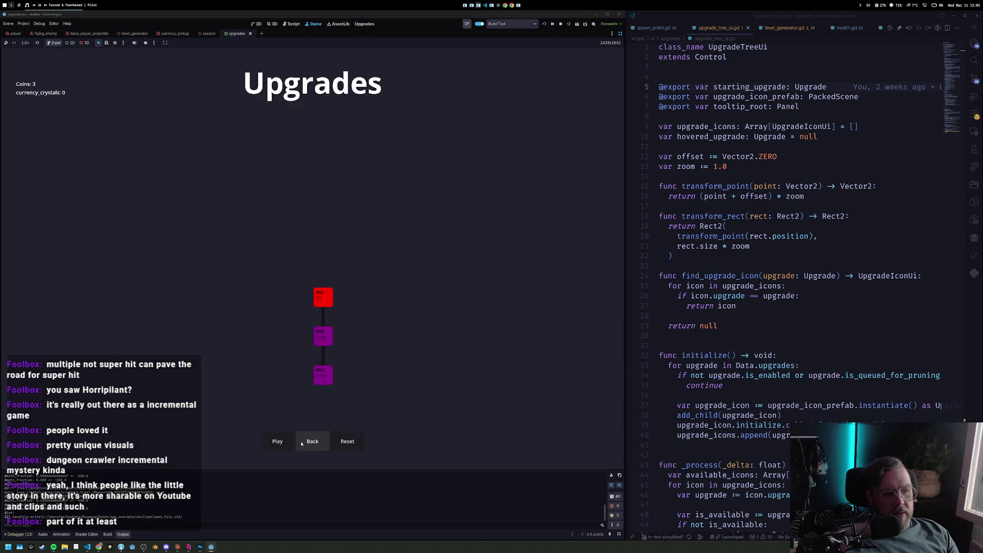
key(space)
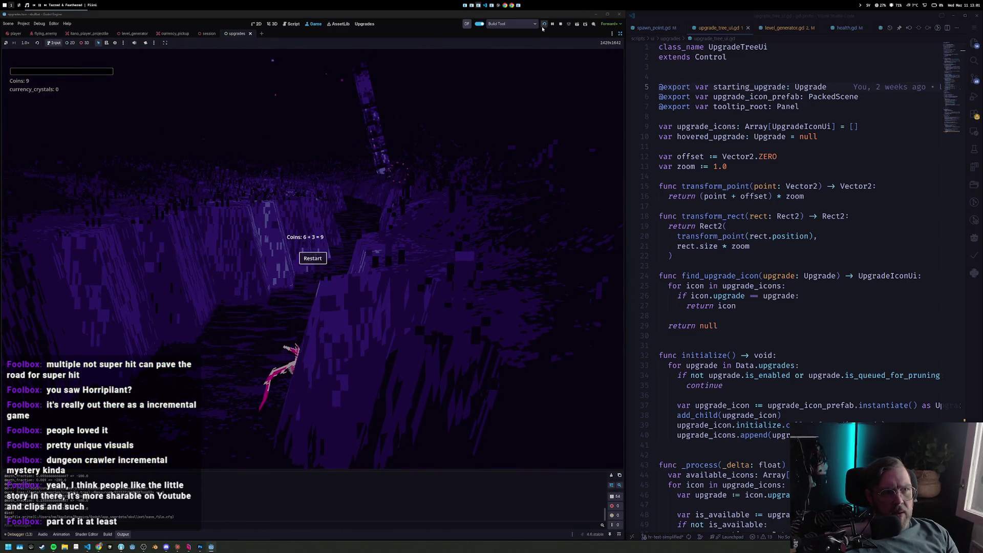
click(561, 24)
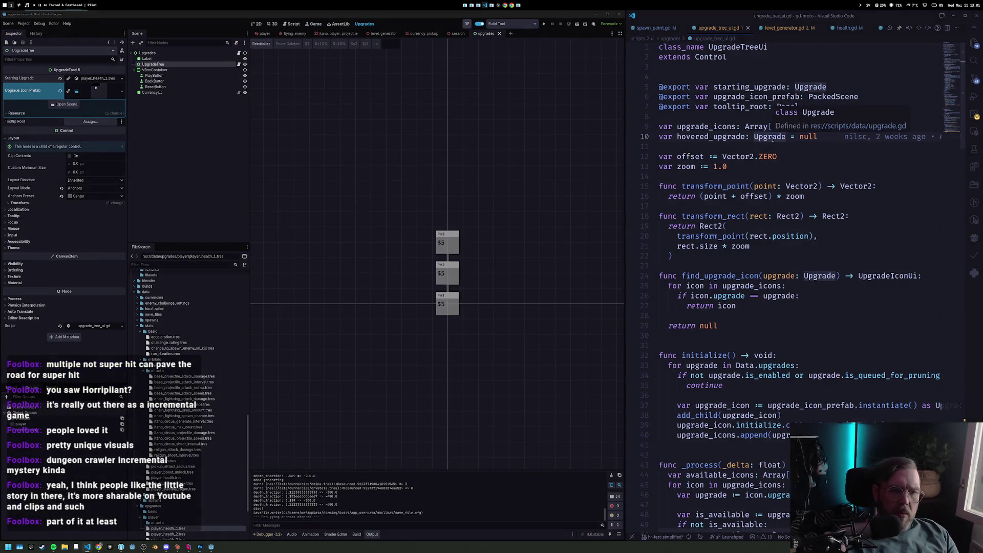
- Set the flying_enemy HurtArea's Enter Damage Stat base value to 10 and run the game
key(ctrl+p)
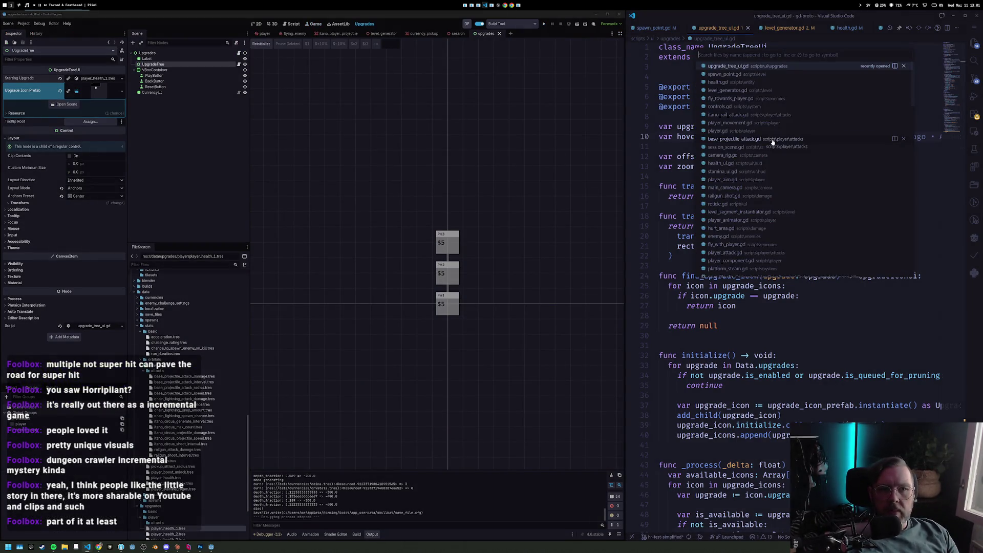
key(Escape)
click(287, 33)
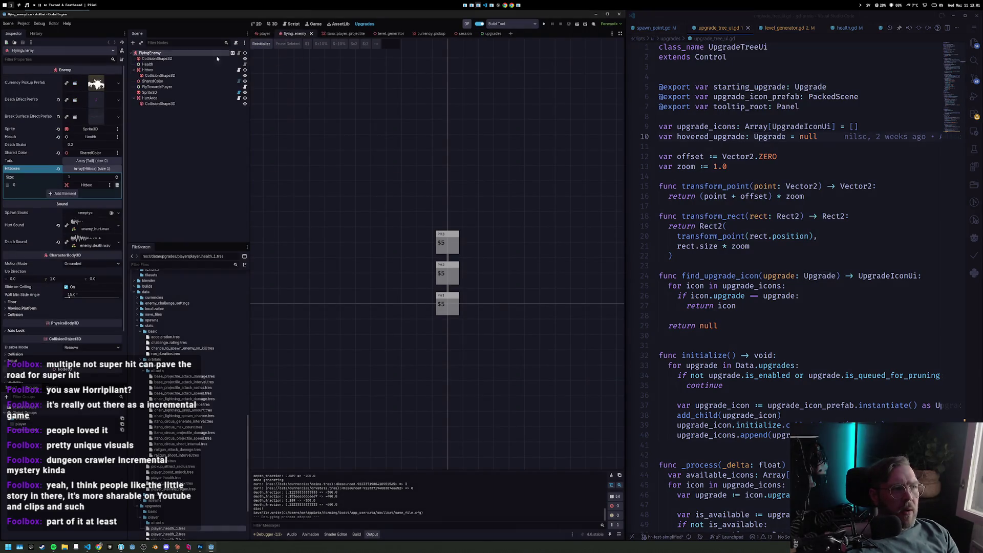
click(161, 98)
click(98, 78)
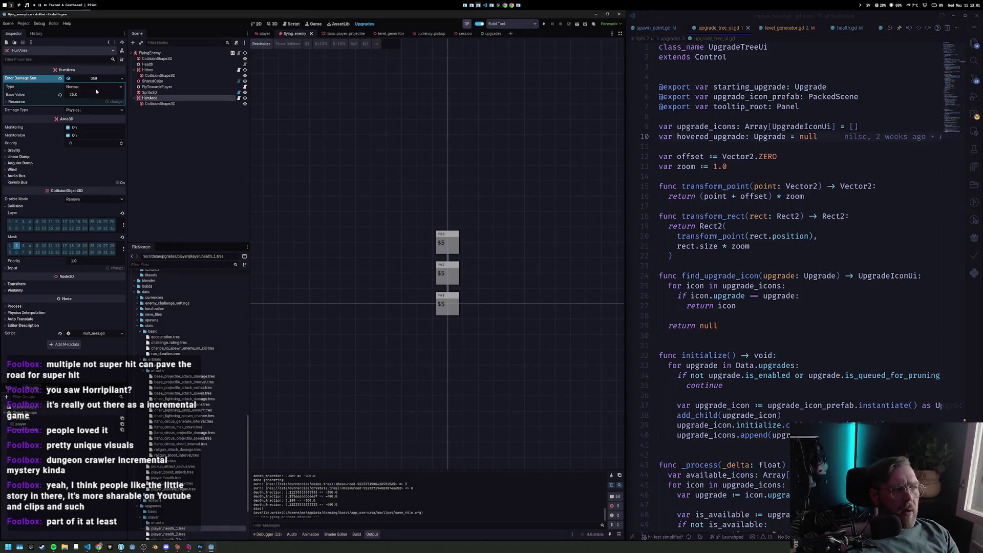
key(Return)
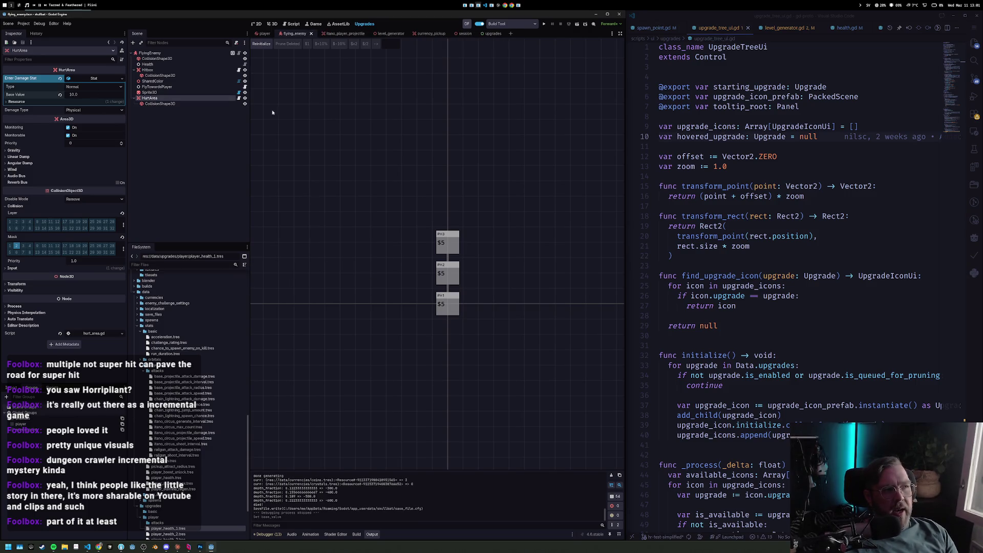
click(544, 23)
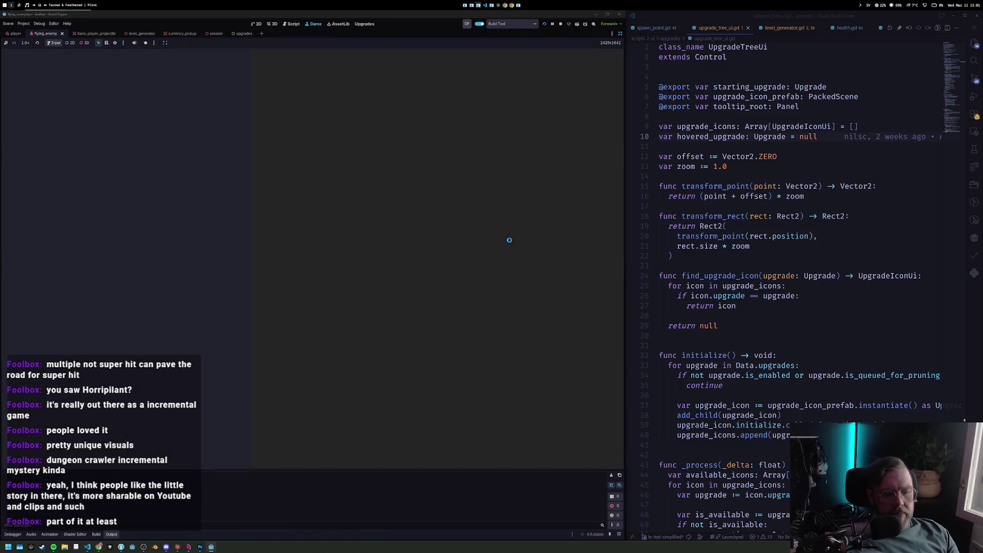
- Play a run through the canyon earning 10 coins, then return to the upgrades screen
click(357, 444)
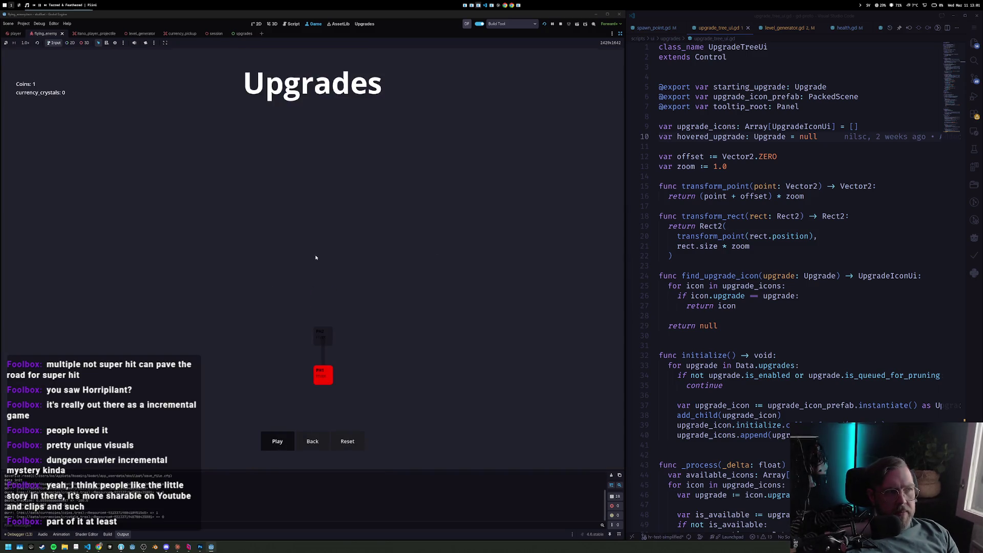
key(space)
key(w)
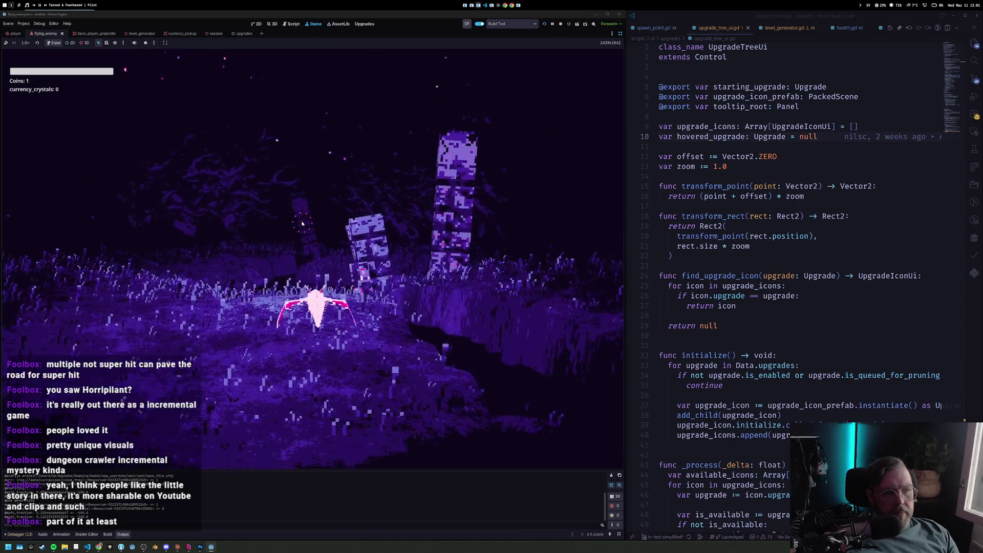
key(w)
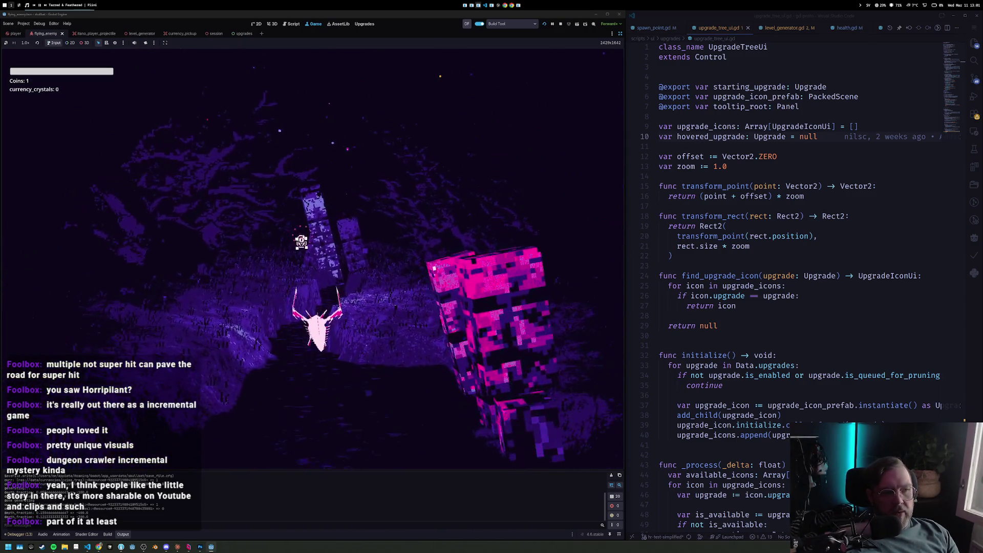
key(w)
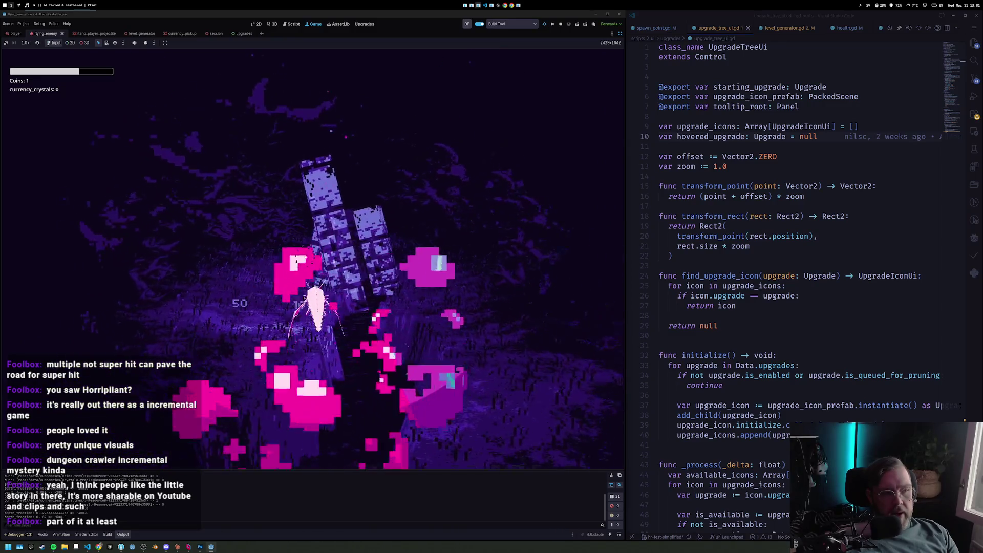
key(w)
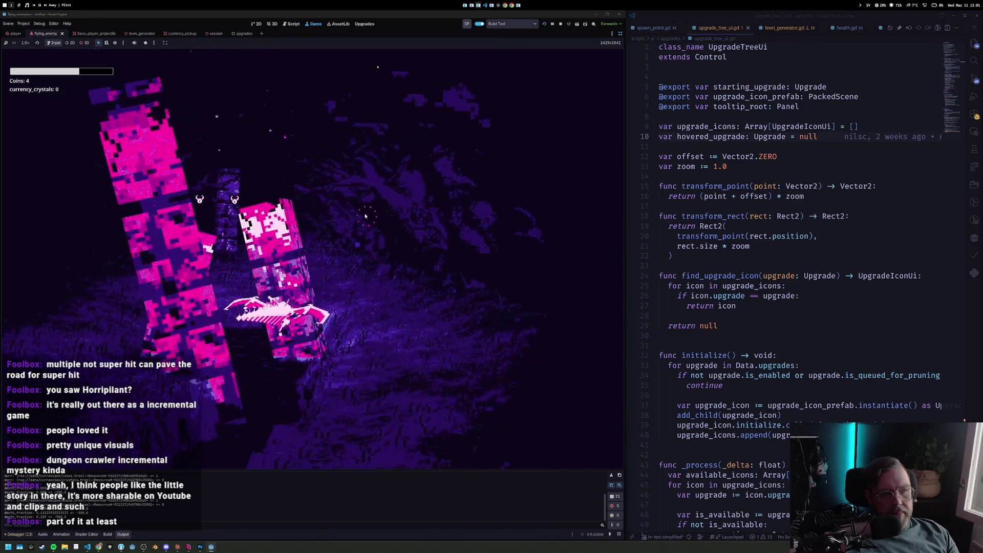
key(w)
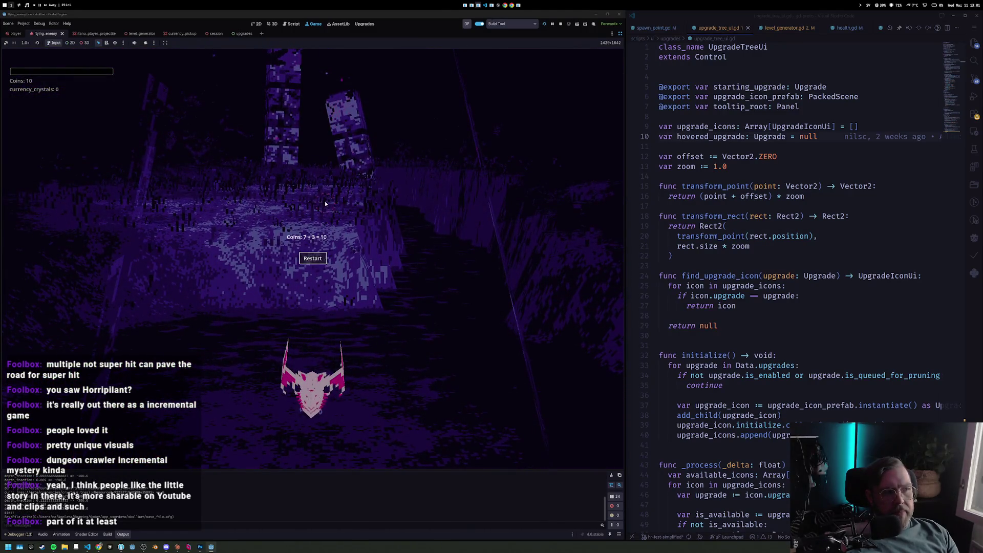
click(314, 266)
- Buy Player Health 1 and Player Health 2, then start a new run
click(324, 367)
click(323, 336)
key(space)
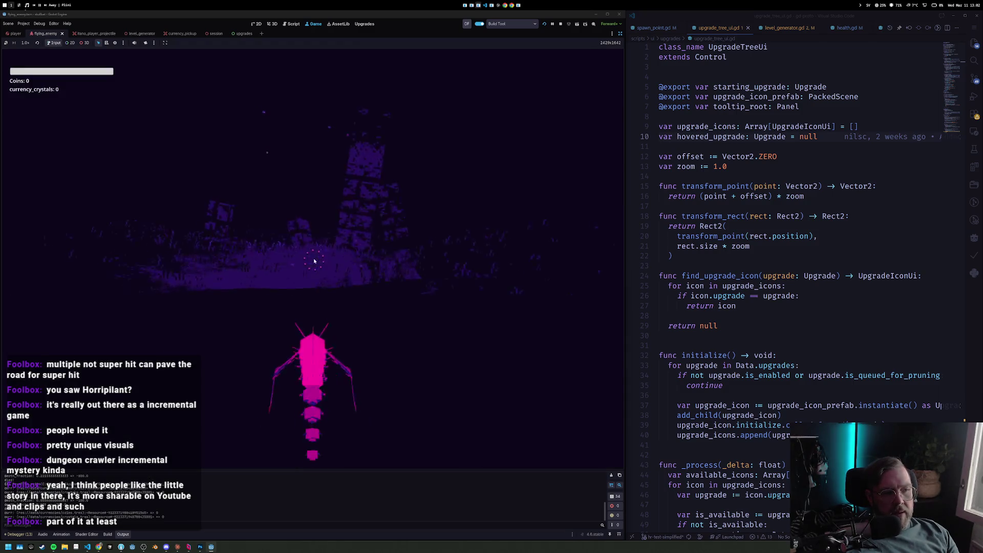
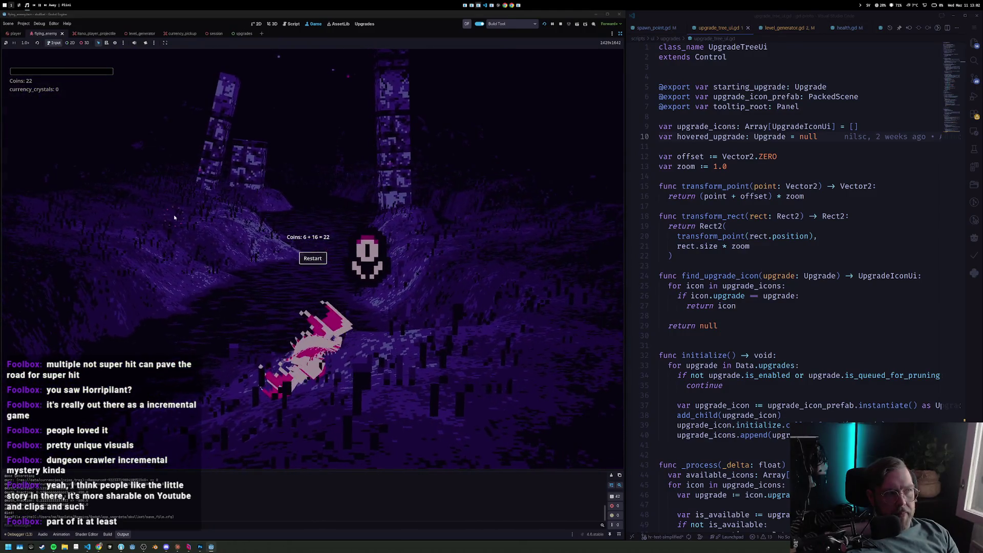
- Go from the game-over screen to Upgrades, stop the running game, and clear the node selection
click(312, 260)
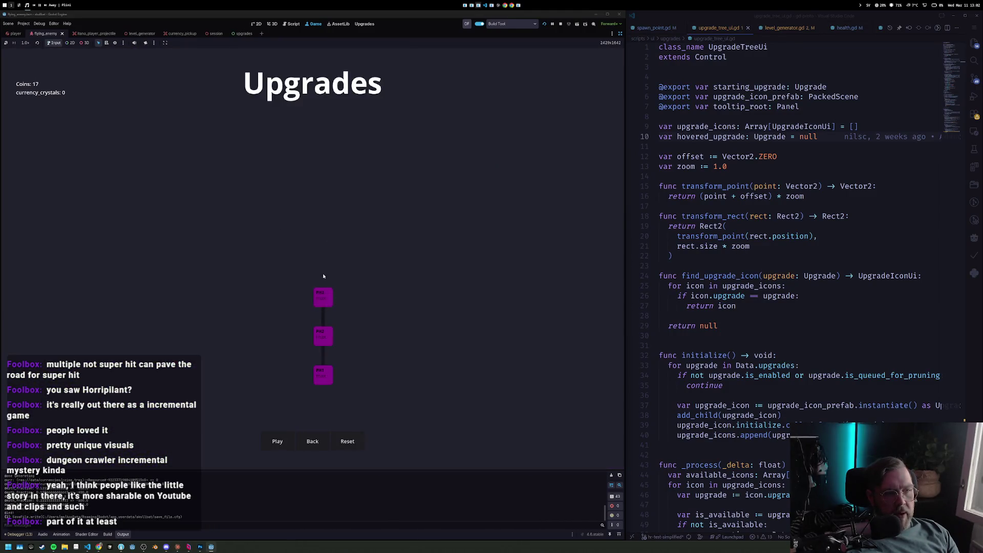
click(560, 24)
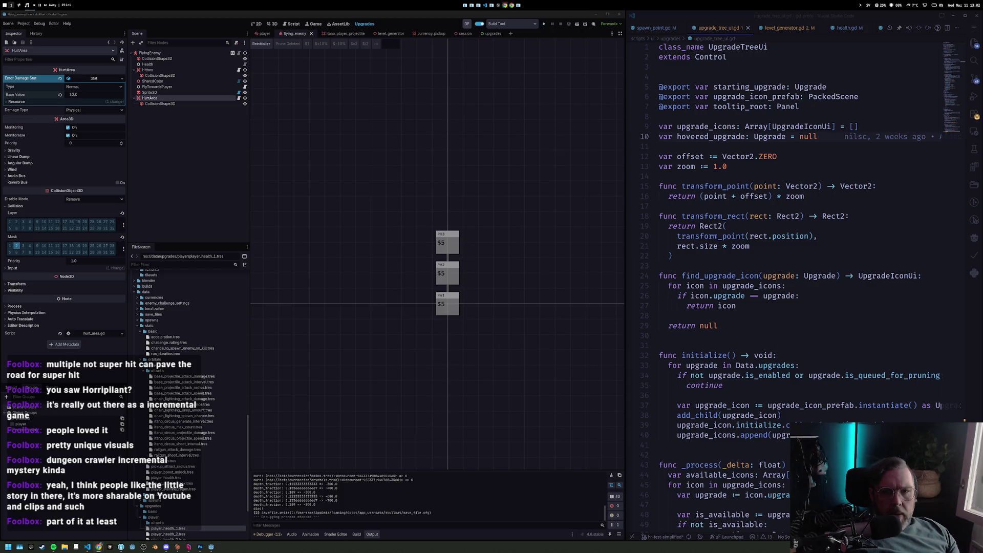
click(174, 153)
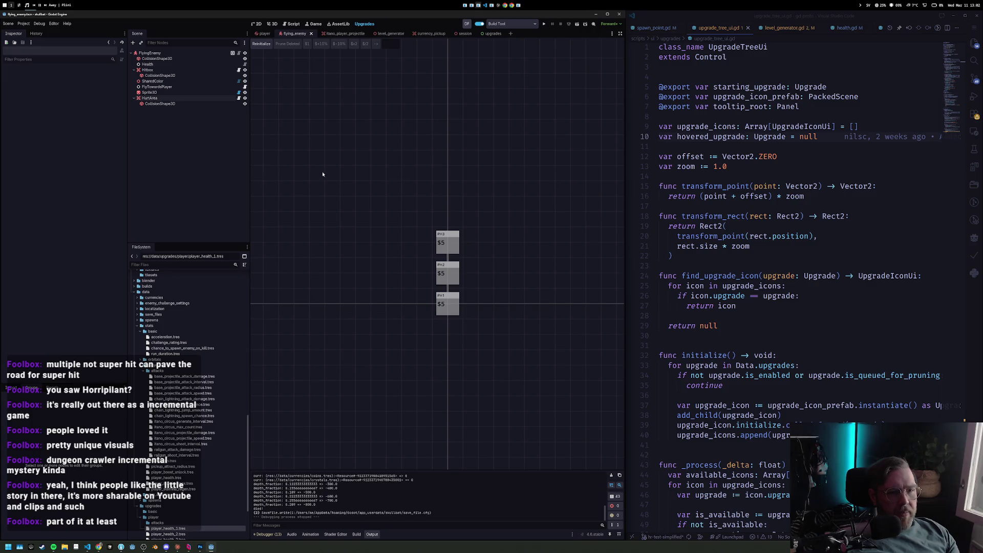
- Open itano_rail_attack.gd in VS Code via quick file search for 'itano'
click(739, 175)
click(749, 137)
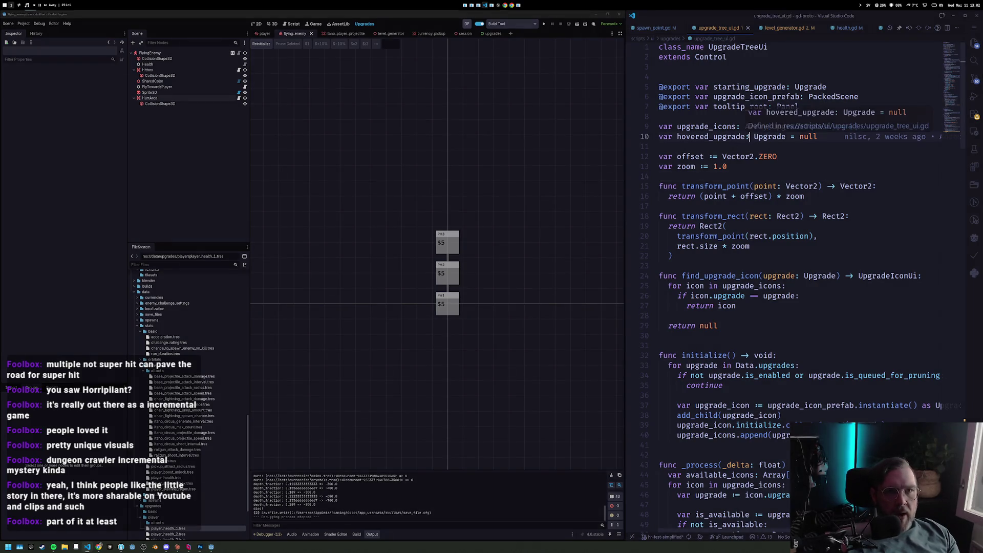
key(ctrl+p)
text(itano)
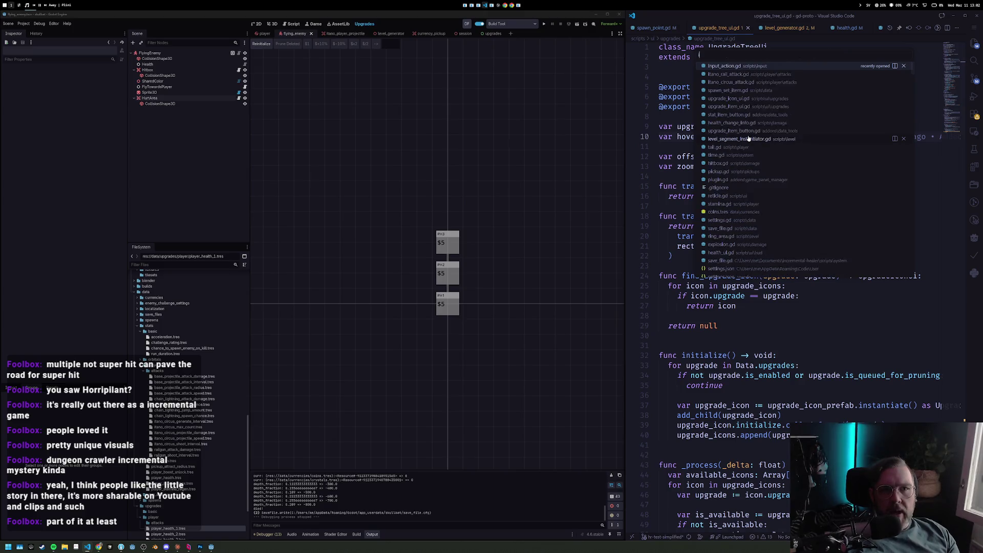
key(Return)
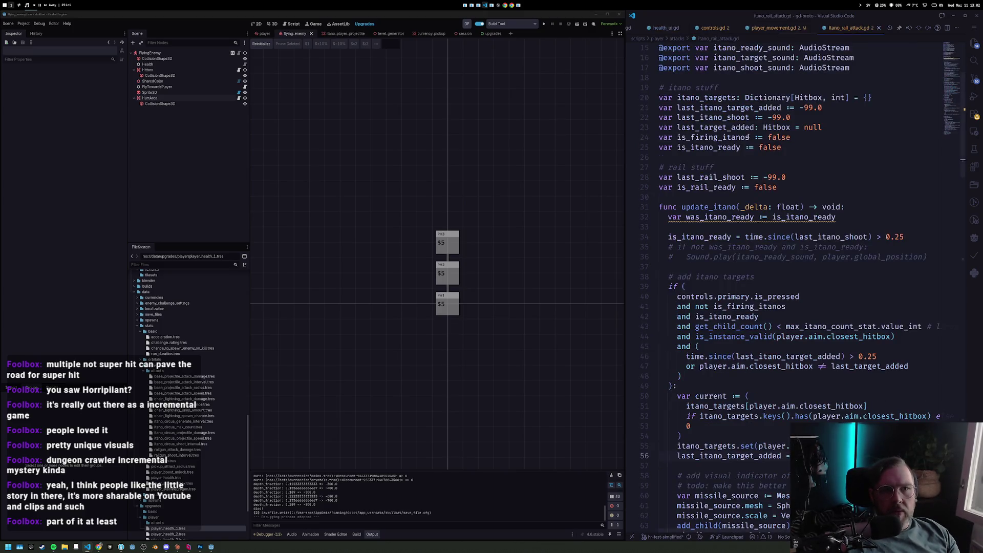
scroll(795, 117, up, 5)
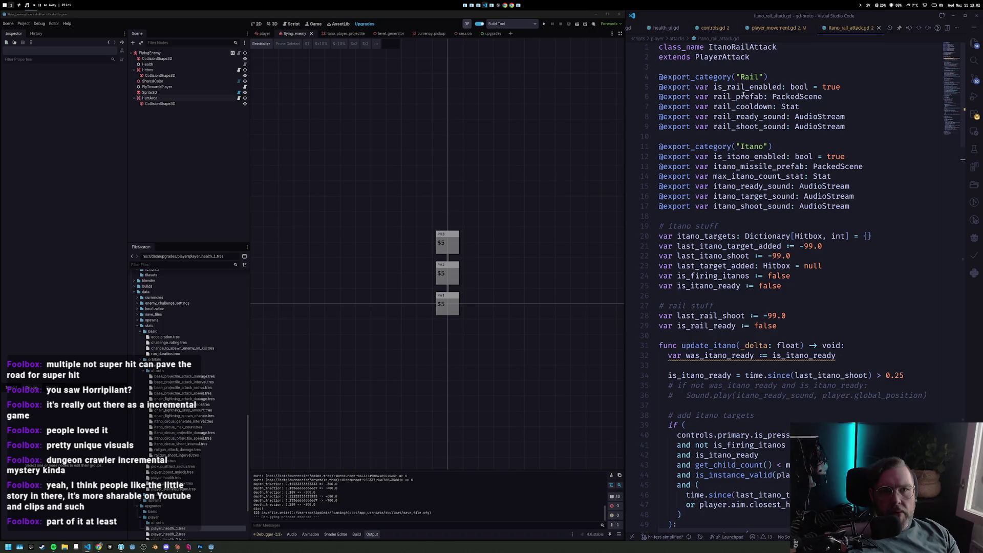
- Duplicate the rail_cooldown export line, then delete the duplicate again
double_click(744, 106)
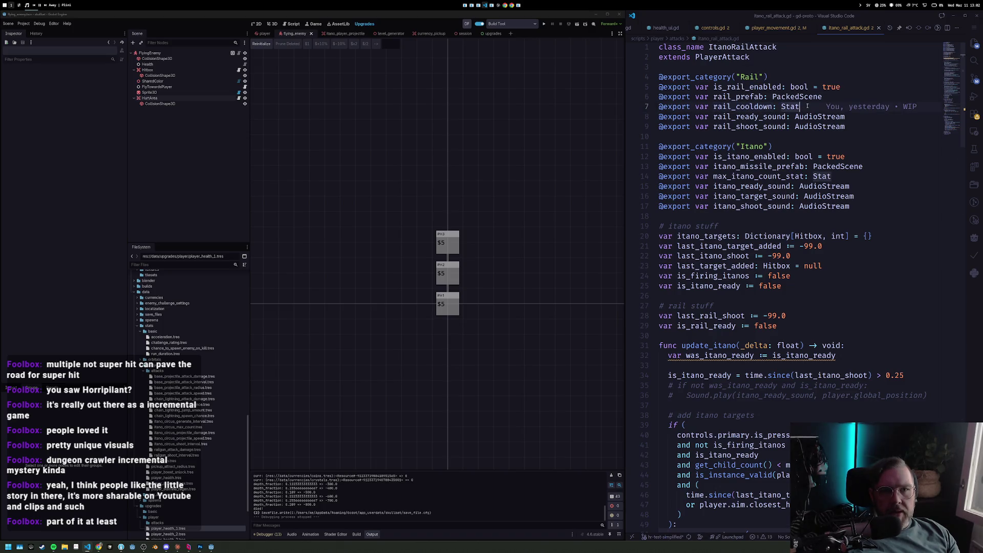
key(shift+alt+Down)
key(Down)
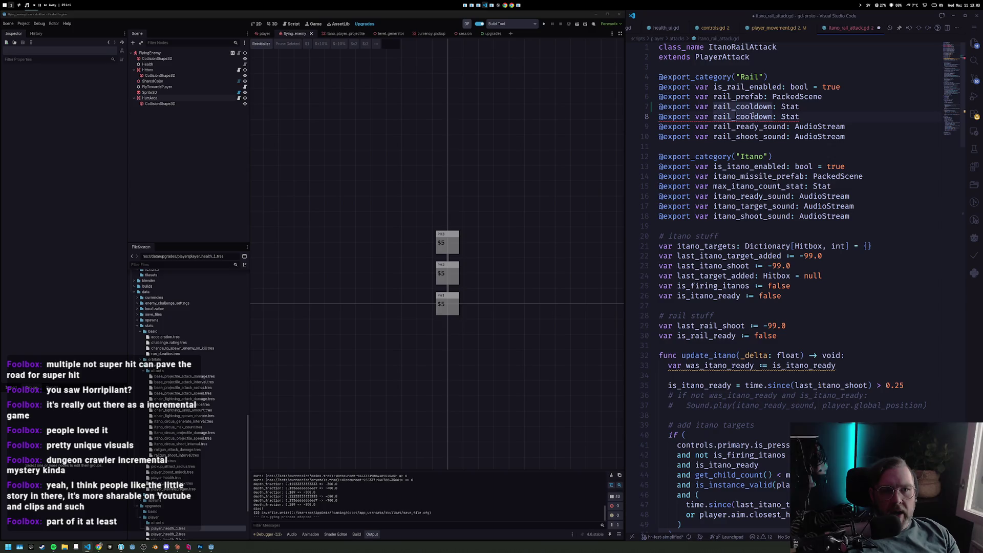
key(ctrl+shift+k)
key(Down)
key(Down)
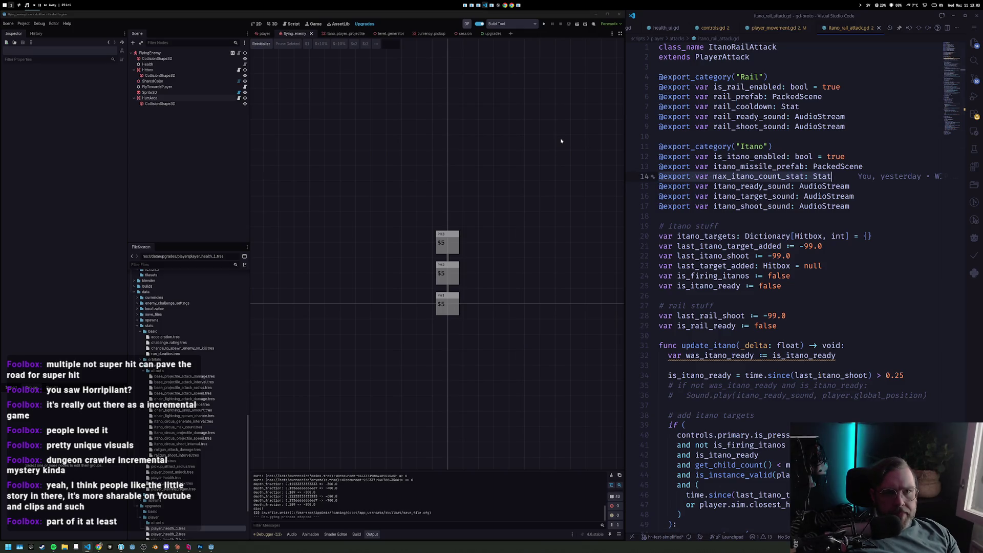
- Select the ItanoRailAttack node in the player scene
click(263, 34)
click(169, 115)
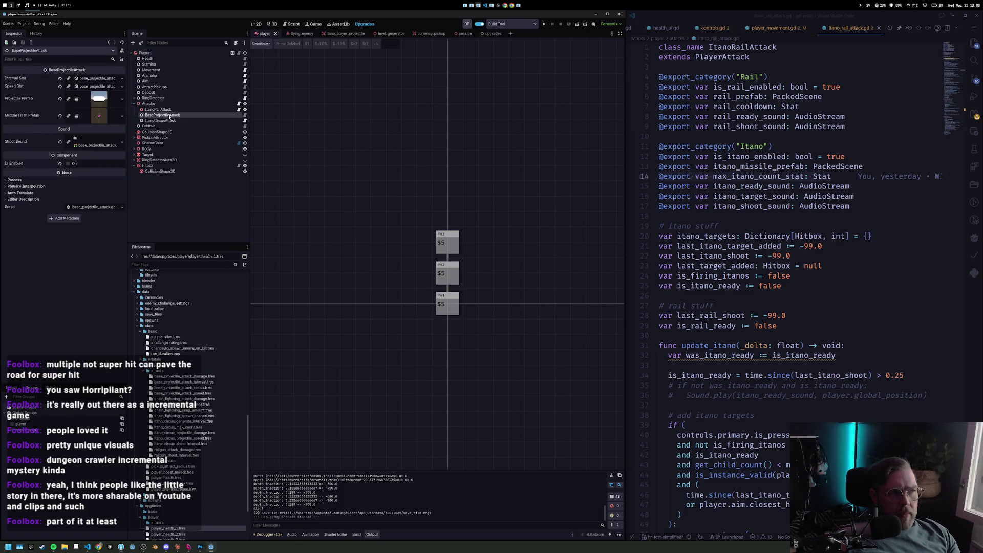
click(161, 121)
click(162, 110)
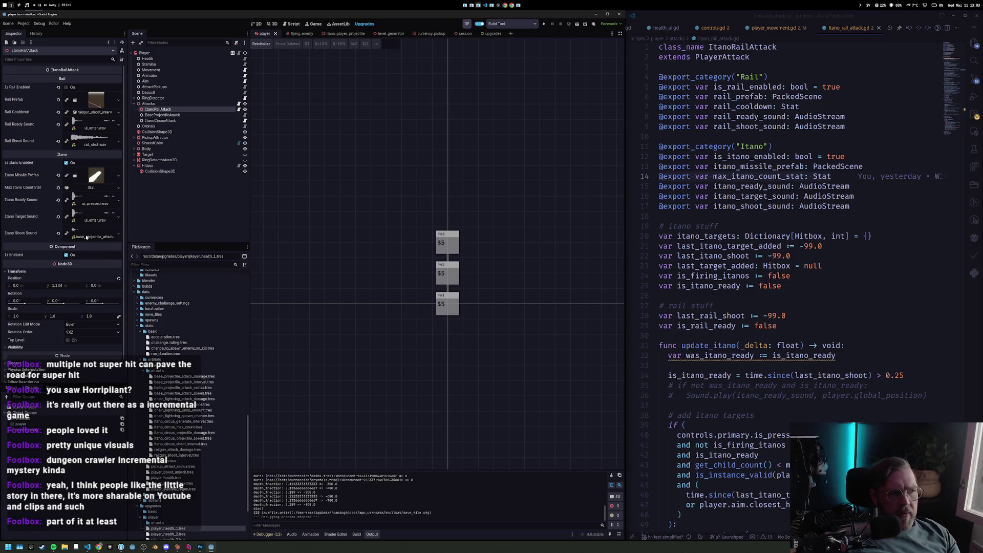
- Give Max Itano Count Stat base value 3.0 with Normal type and start saving it as a resource
click(93, 191)
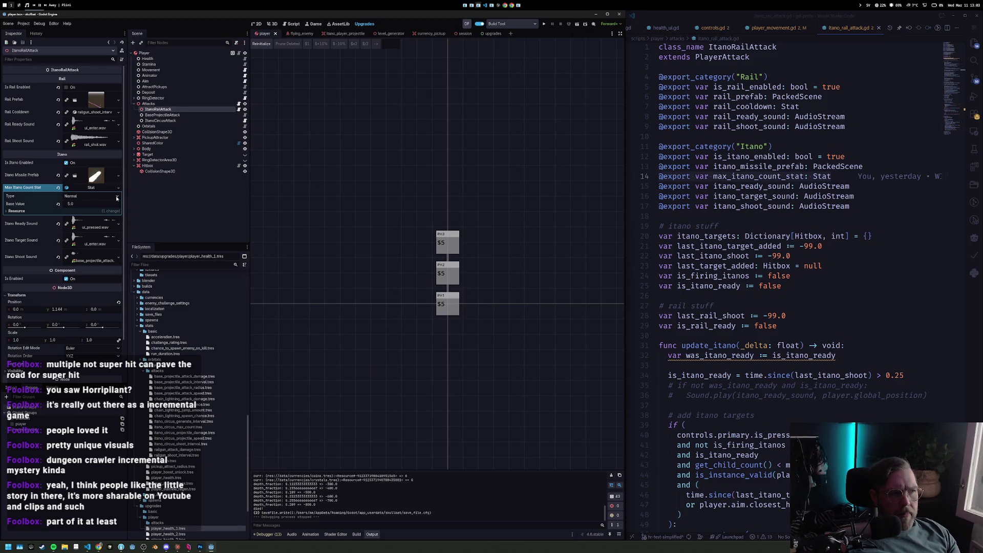
click(116, 198)
click(101, 197)
right_click(91, 189)
click(112, 240)
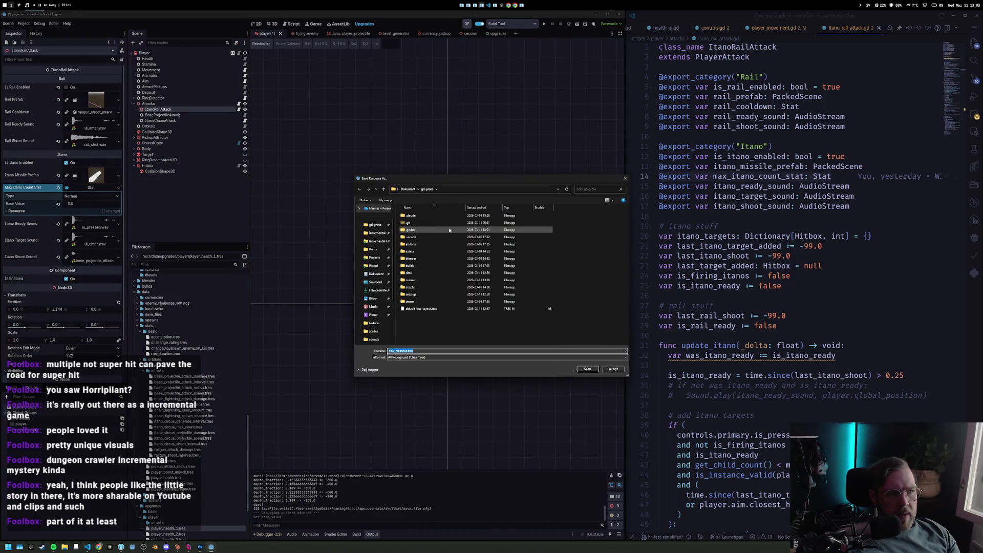
- Navigate the save dialog into the data/stats/player folder
click(435, 252)
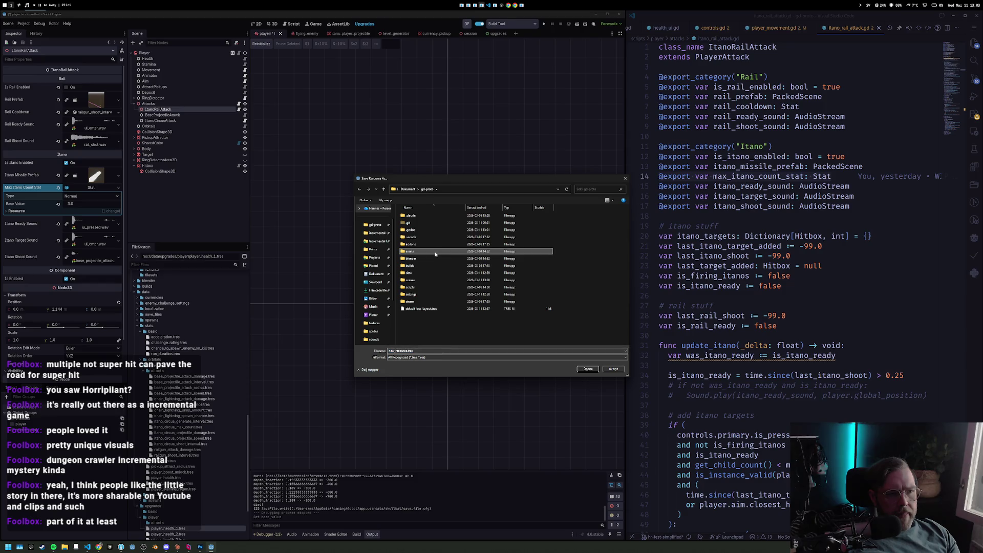
double_click(436, 253)
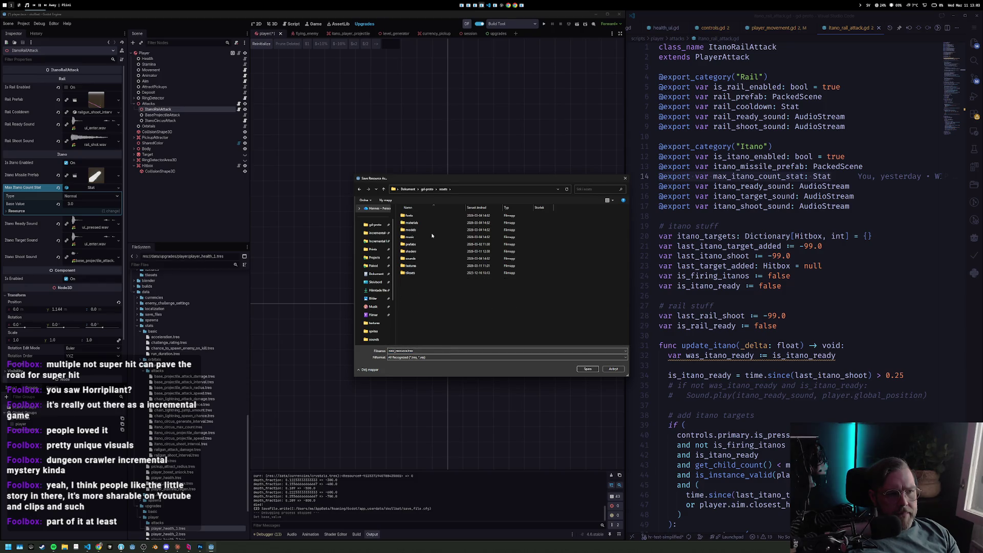
key(BackSpace)
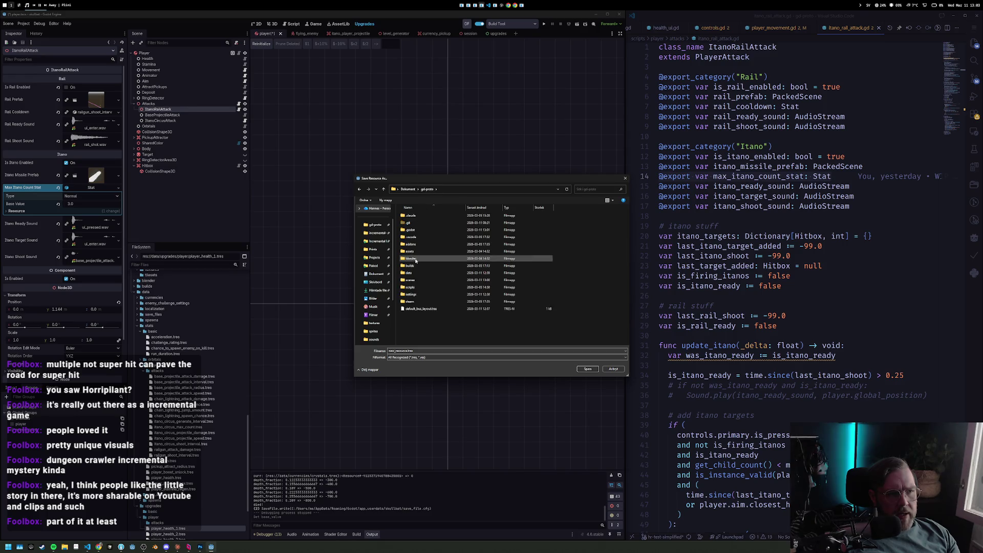
double_click(417, 275)
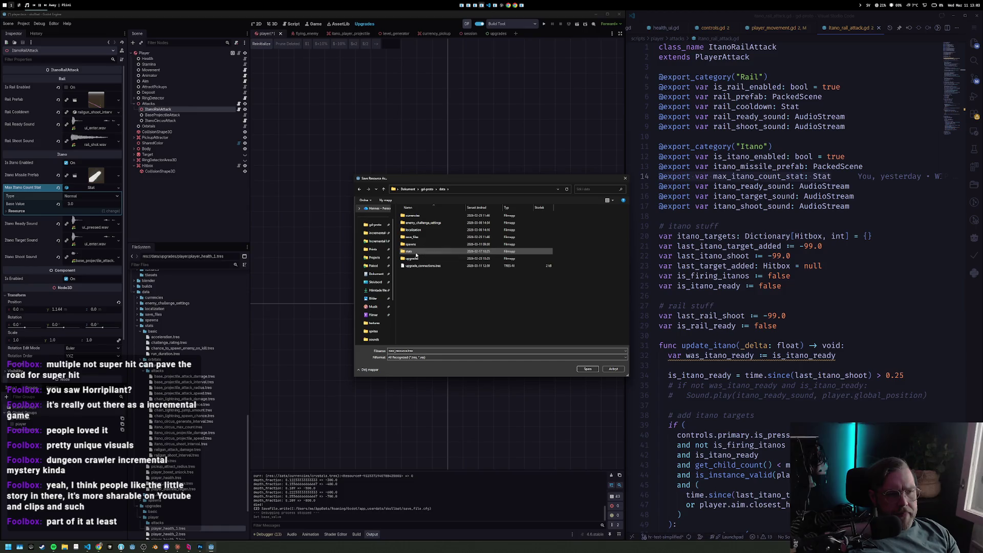
double_click(420, 251)
double_click(420, 231)
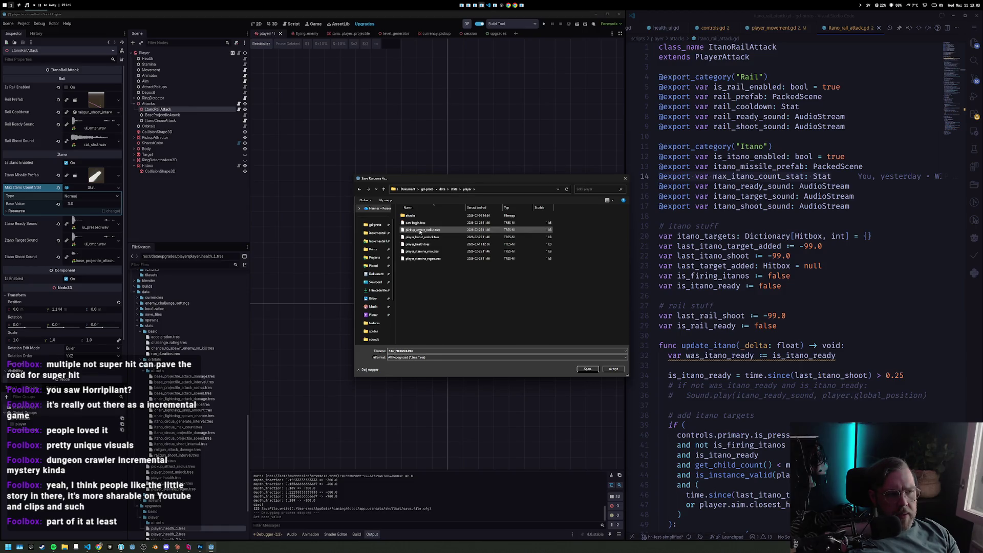
- Save the stat as itano_circus_max_count.tres in the attacks folder
click(409, 352)
key(shift+Home)
key(BackSpace)
text(itano)
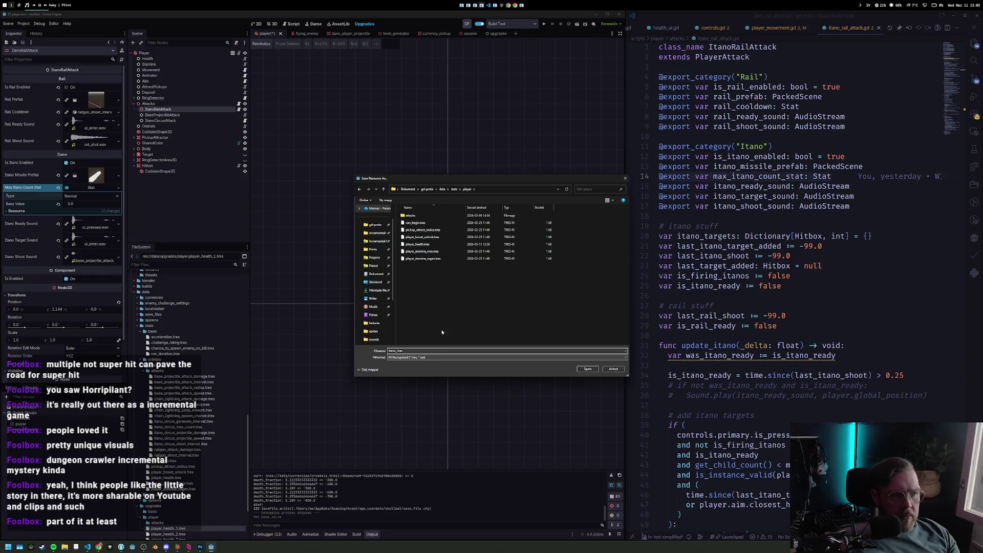
double_click(442, 216)
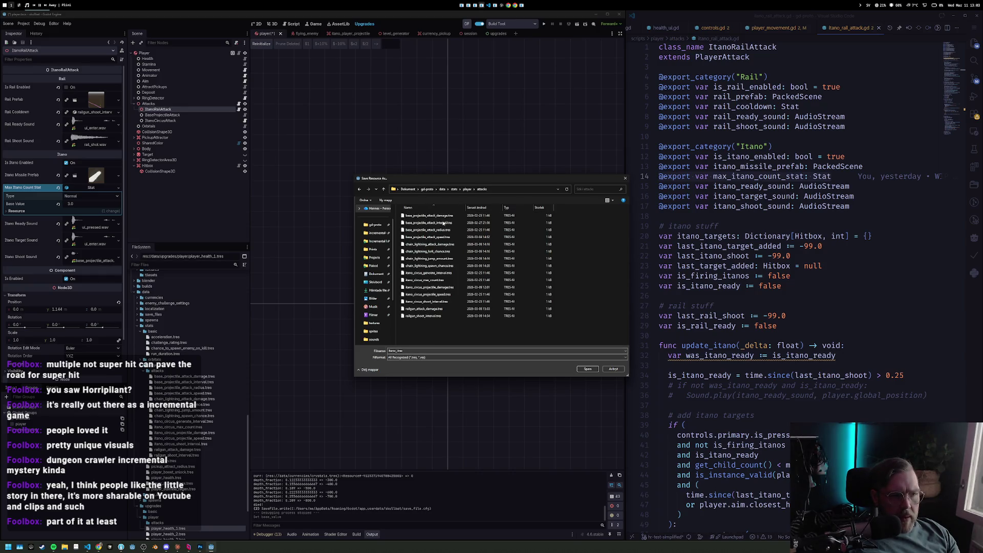
double_click(434, 283)
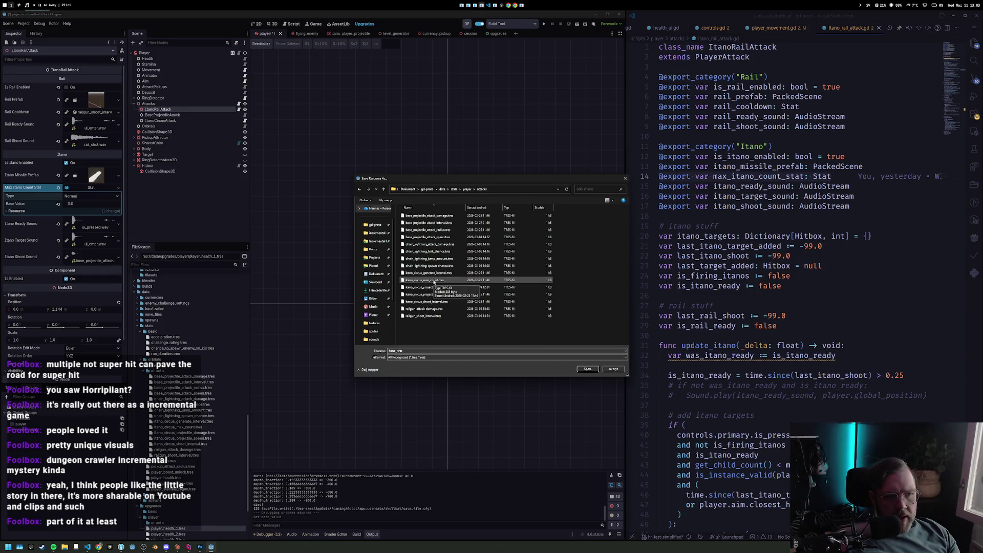
- Quick-load the itano_circus_max count resource into the Max Itano Count Stat
click(118, 188)
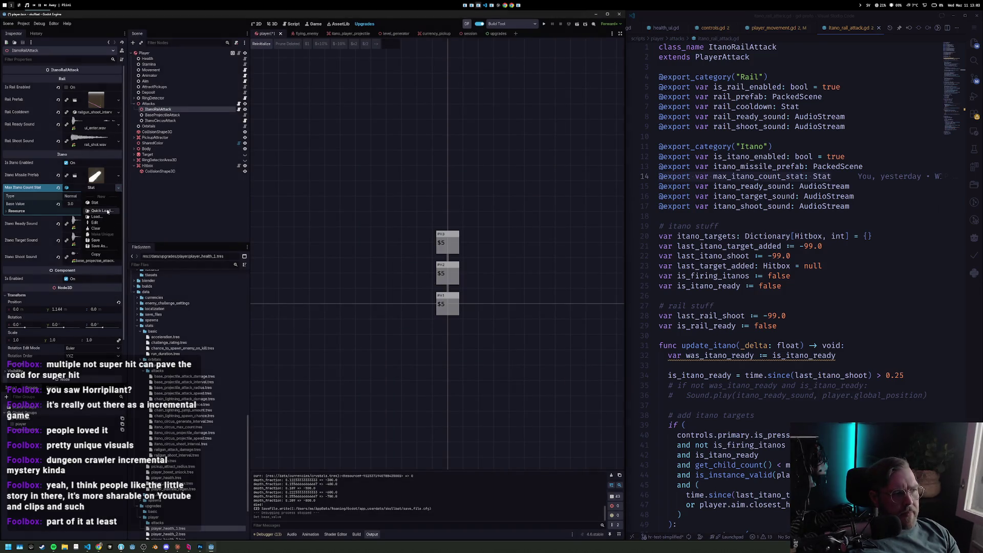
click(100, 211)
text(itano_circus_max)
key(Return)
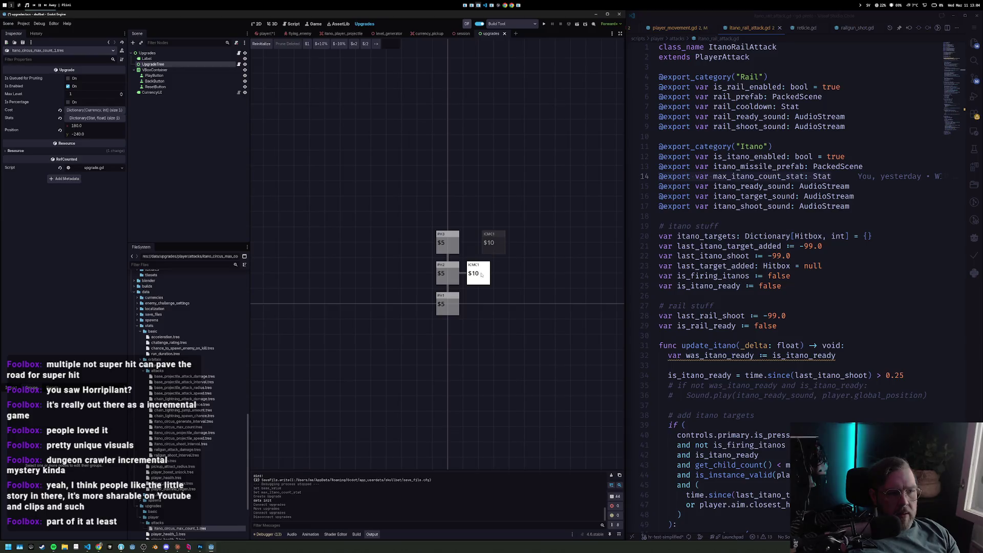
- Place ICMC1 at the top of the upgrade column and extend ICMC2 and ICMC3 above it
mouse_move(481, 275)
mouse_down()
mouse_move(402, 225)
mouse_move(449, 240)
mouse_move(405, 234)
mouse_move(409, 248)
mouse_move(419, 245)
mouse_up()
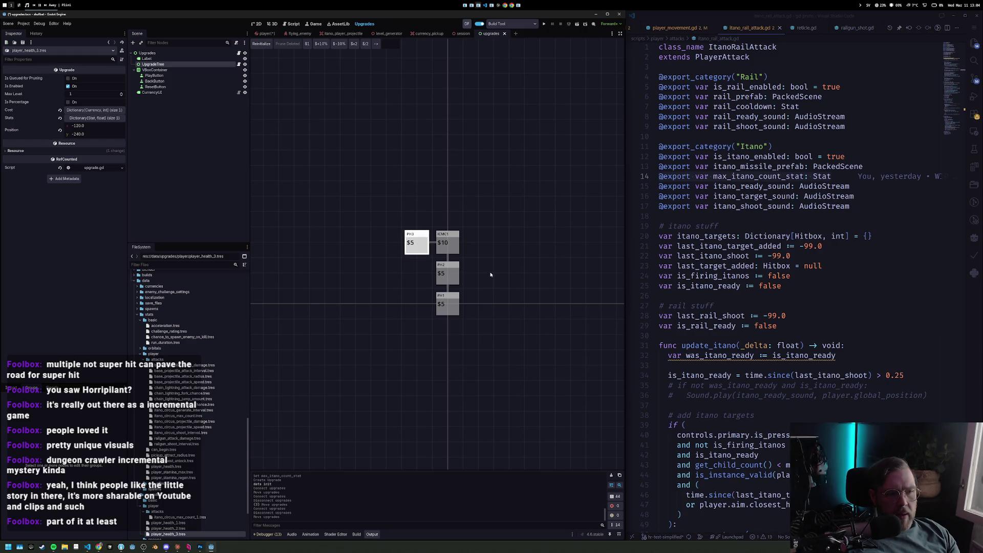
click(483, 267)
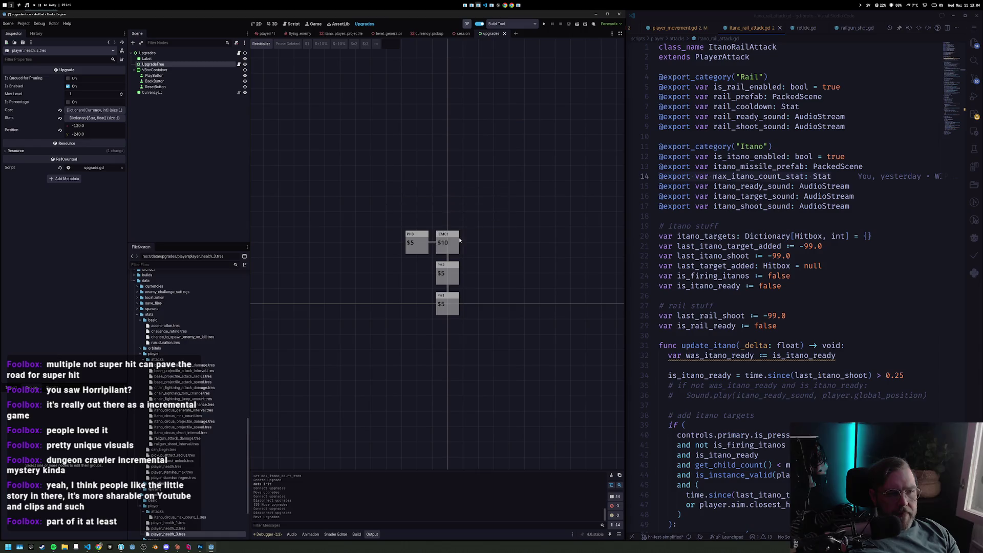
drag(451, 244, 450, 214)
click(448, 212)
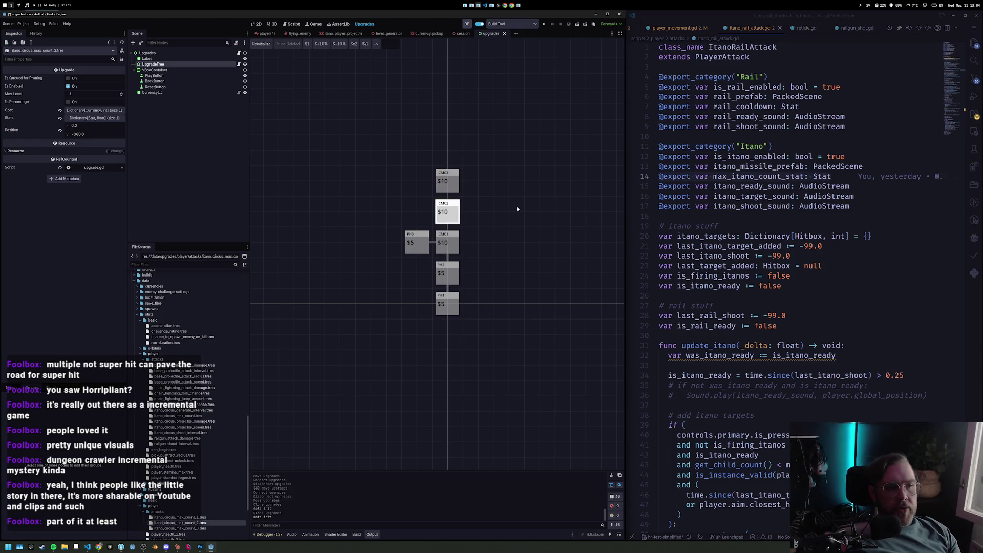
- Inspect ICMC1's stat bonuses, then check ICMC2 and ICMC3
click(448, 242)
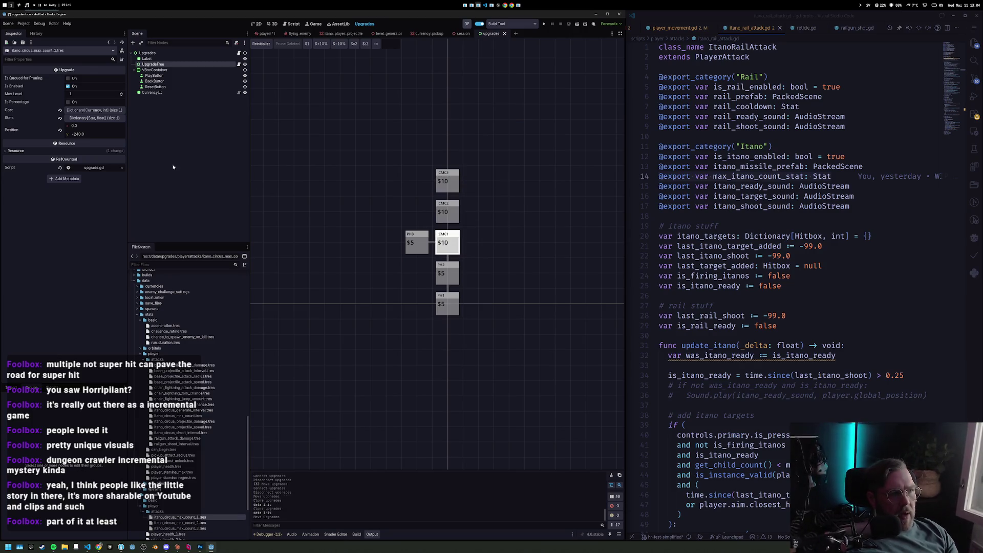
click(92, 120)
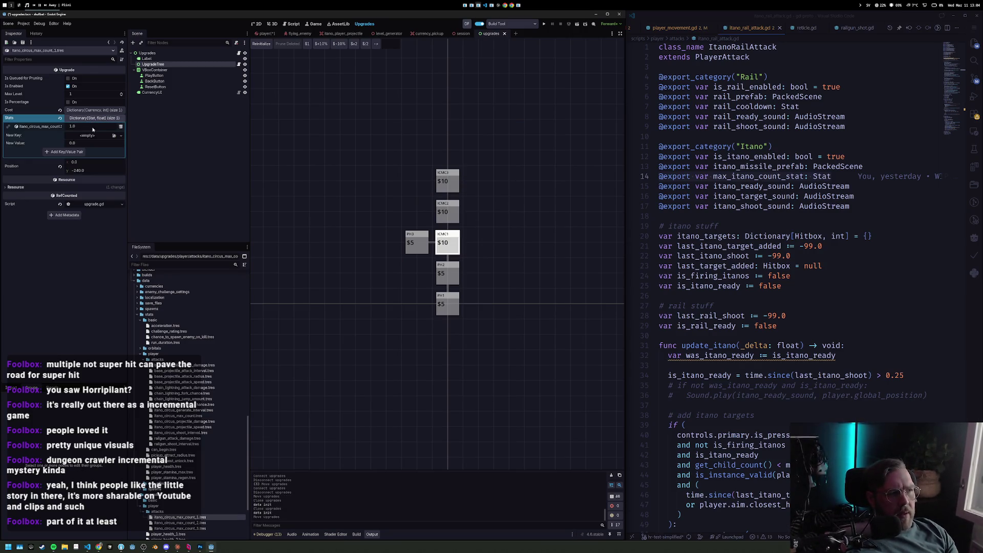
click(448, 211)
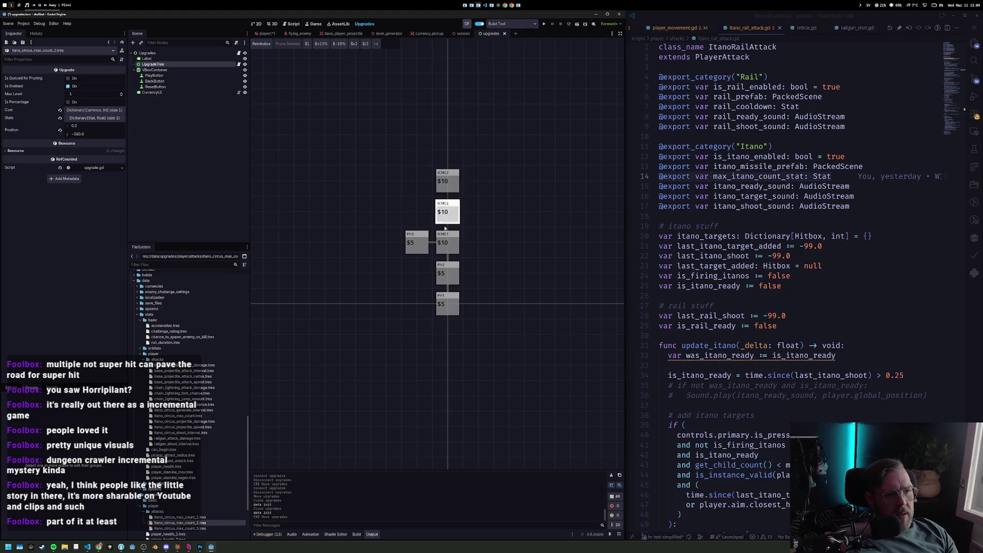
click(448, 188)
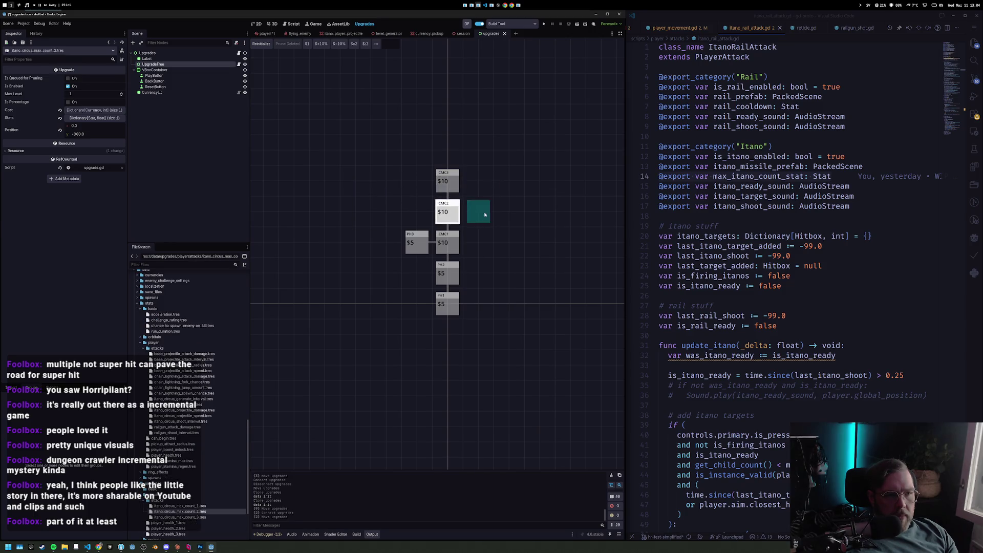
- Undo the accidental paste and ICMC2 move
key(ctrl+v)
drag(448, 211, 512, 210)
key(ctrl+z)
key(ctrl+z)
- Clone PH3 as PH4 to the right of ICMC2 and connect ICMC2 to it
click(417, 243)
drag(417, 242, 478, 211)
click(510, 204)
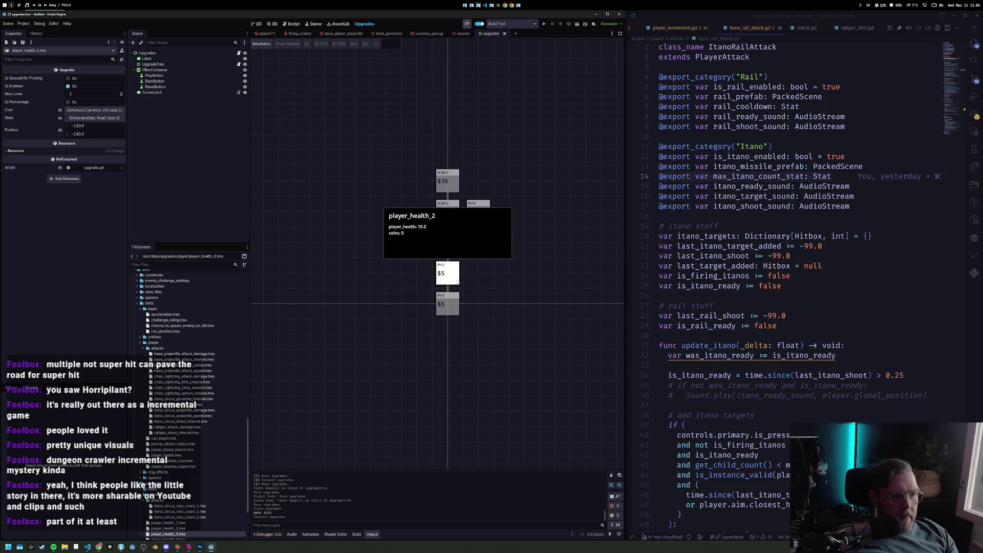
mouse_move(459, 304)
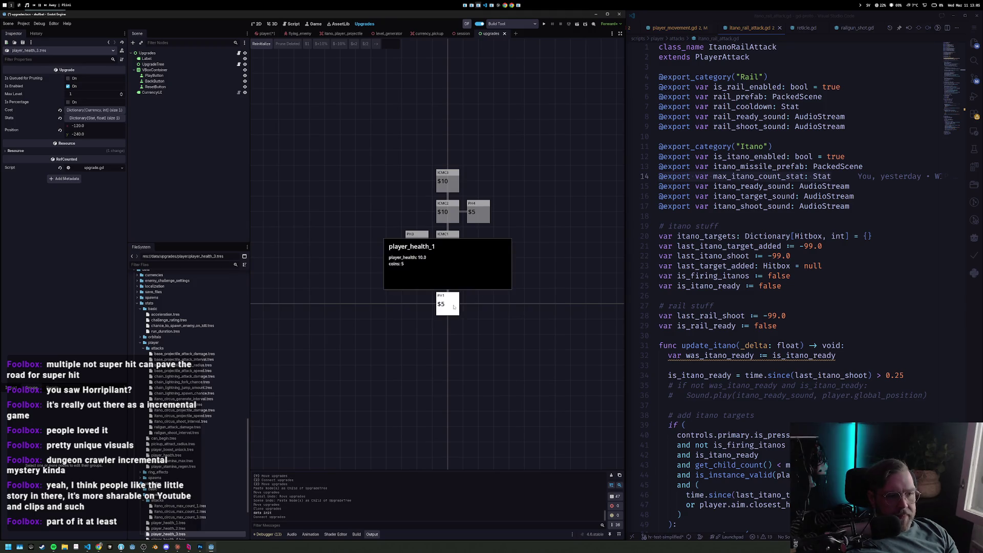
mouse_move(444, 277)
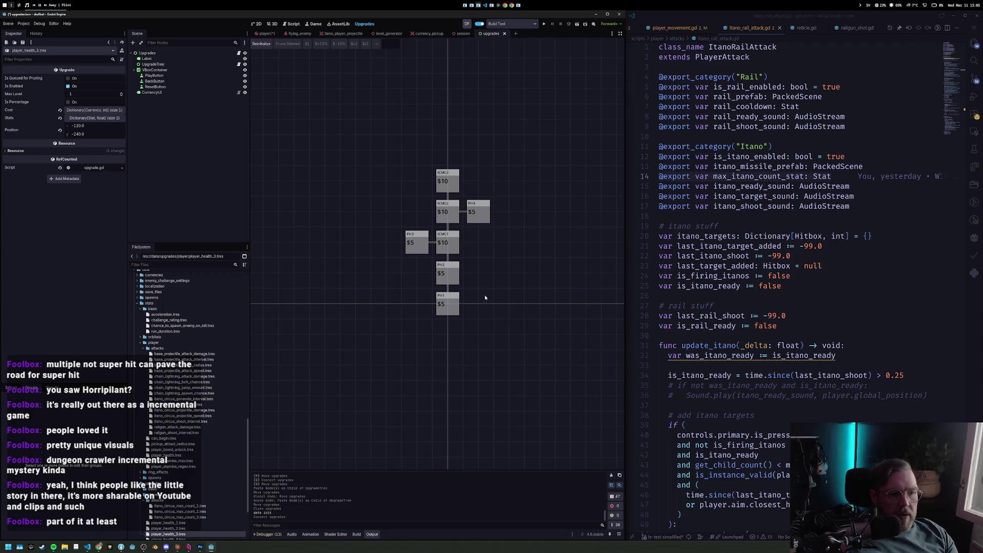
- Add the player boost unlock upgrade PBU1 via a 'boost' search
right_click(484, 267)
text(boost)
key(Return)
- Arrange PBU1 and ICMC3 in the row above ICMC2
mouse_move(484, 279)
mouse_down()
mouse_move(515, 247)
mouse_move(501, 249)
mouse_move(428, 179)
mouse_move(454, 184)
mouse_move(435, 183)
mouse_move(441, 203)
mouse_move(444, 180)
mouse_move(471, 171)
mouse_move(441, 186)
mouse_up()
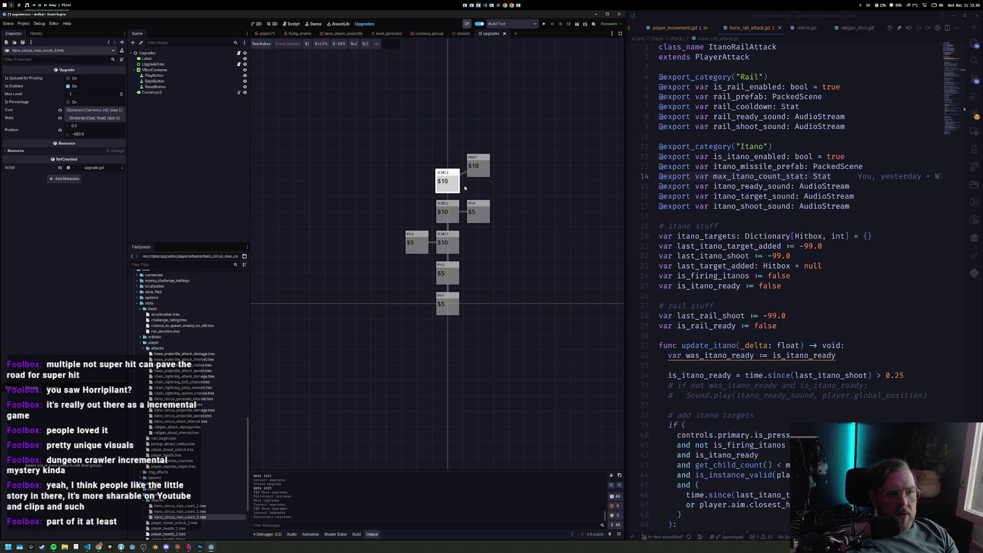
drag(448, 182, 449, 151)
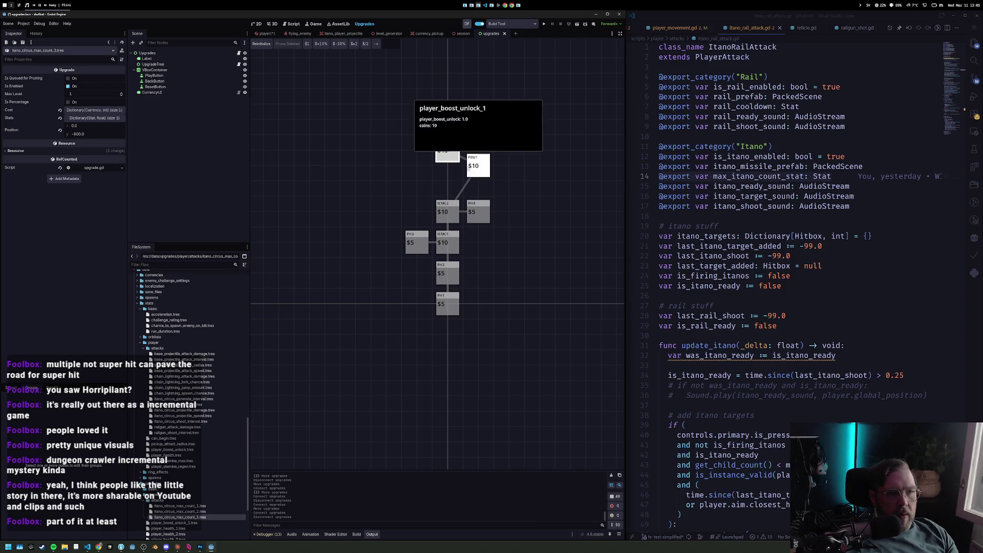
mouse_move(449, 151)
mouse_down()
mouse_move(479, 180)
mouse_move(418, 168)
mouse_move(418, 180)
mouse_up()
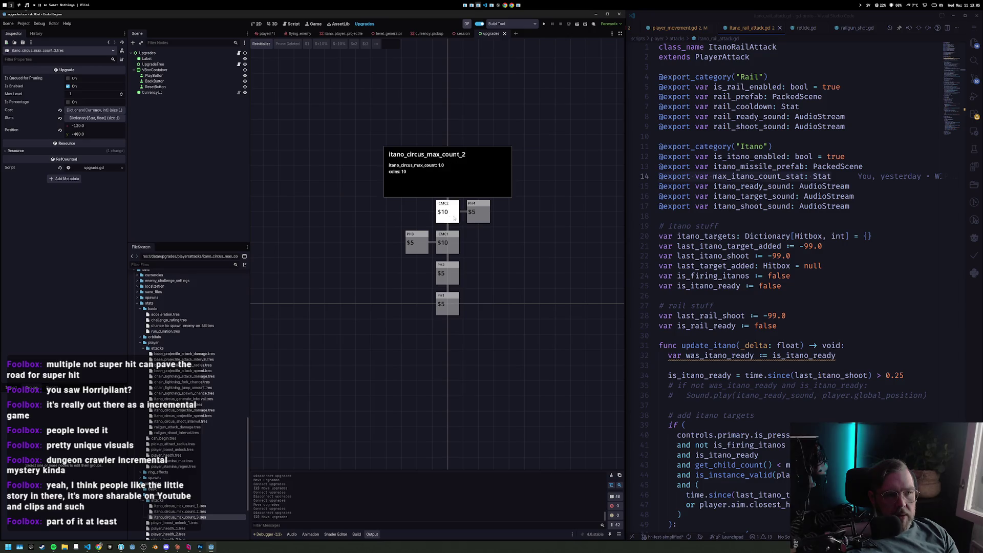
click(452, 218)
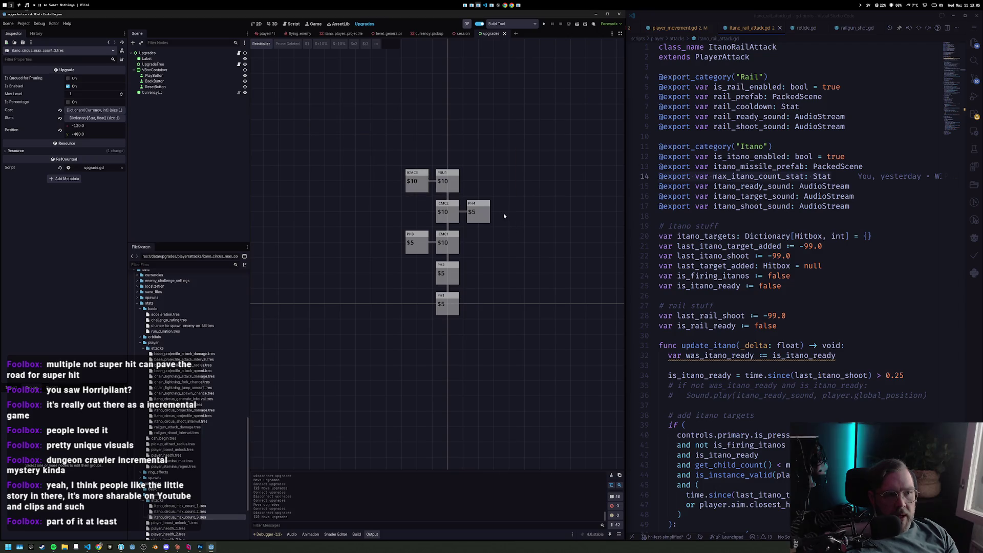
- Place a PH5 health upgrade above ICMC3, settle ICMC3 right of PBU1, and run the game
mouse_move(484, 213)
mouse_down()
mouse_move(394, 182)
mouse_move(416, 210)
mouse_move(417, 150)
mouse_up()
drag(417, 181, 485, 181)
mouse_move(424, 150)
mouse_down()
mouse_move(511, 155)
mouse_move(482, 152)
mouse_up()
mouse_move(485, 151)
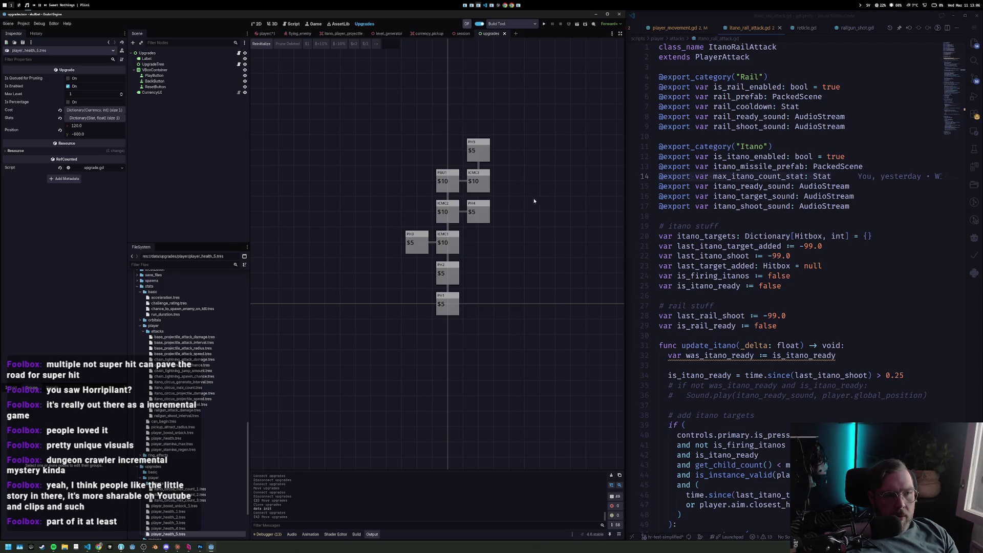
click(544, 24)
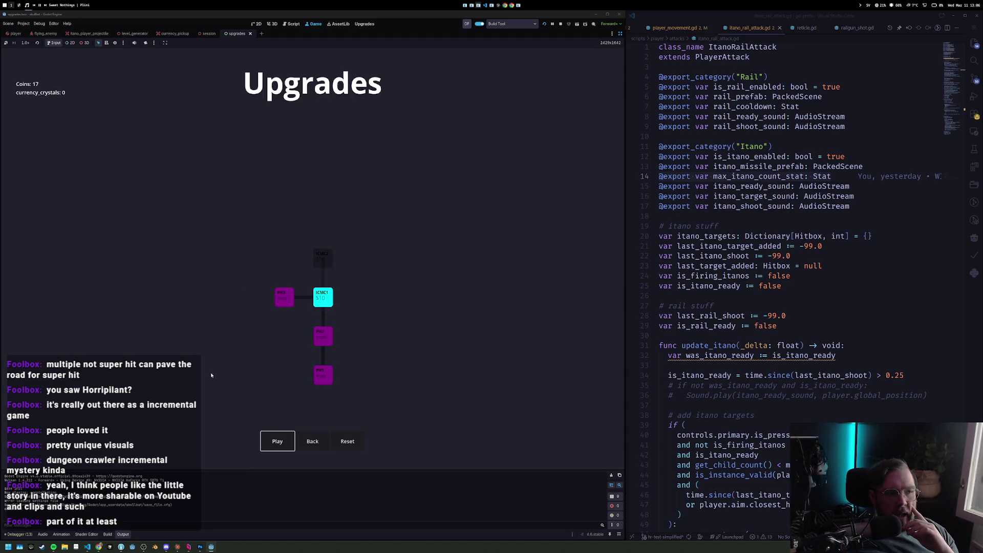
- Play a run through the canyon shooting skull enemies, then return to the upgrades screen
click(327, 303)
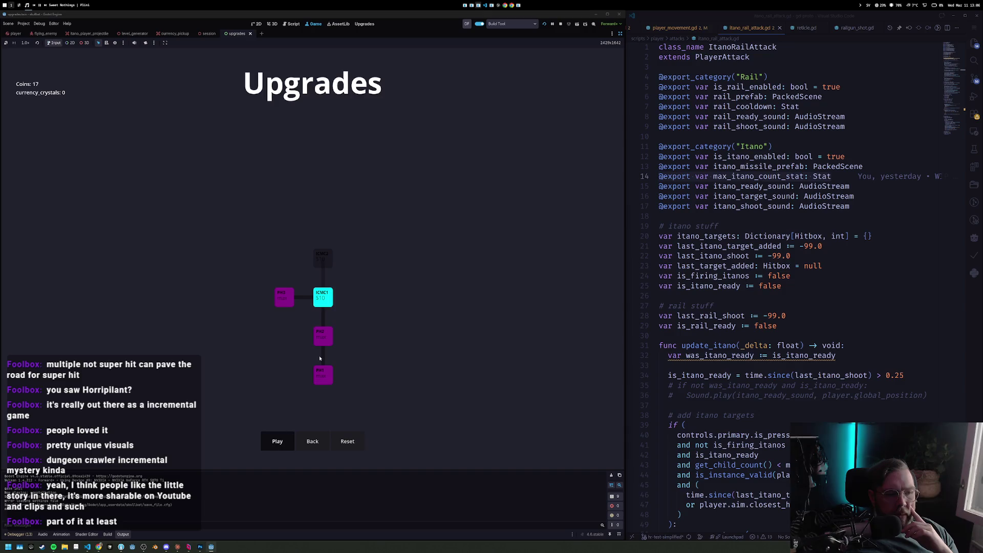
key(Return)
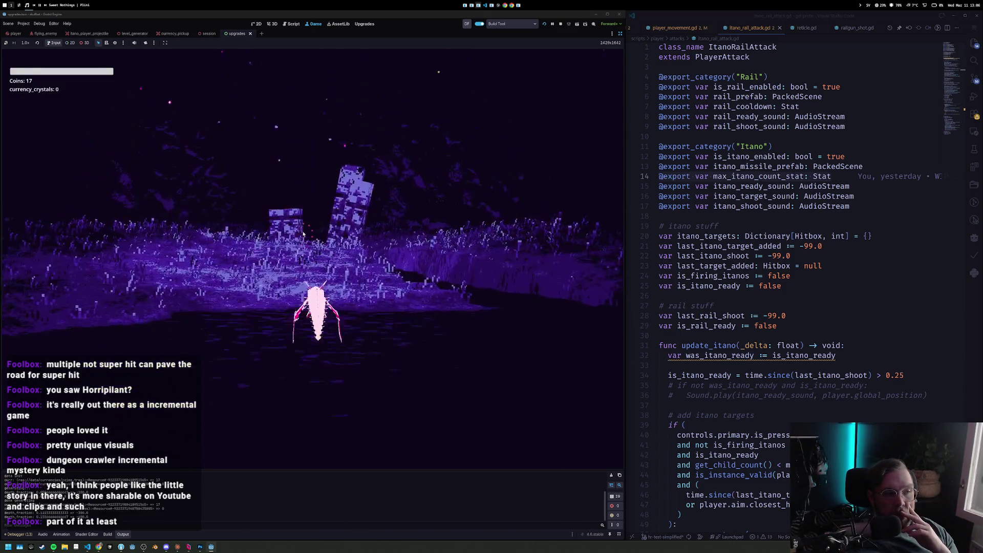
key(w)
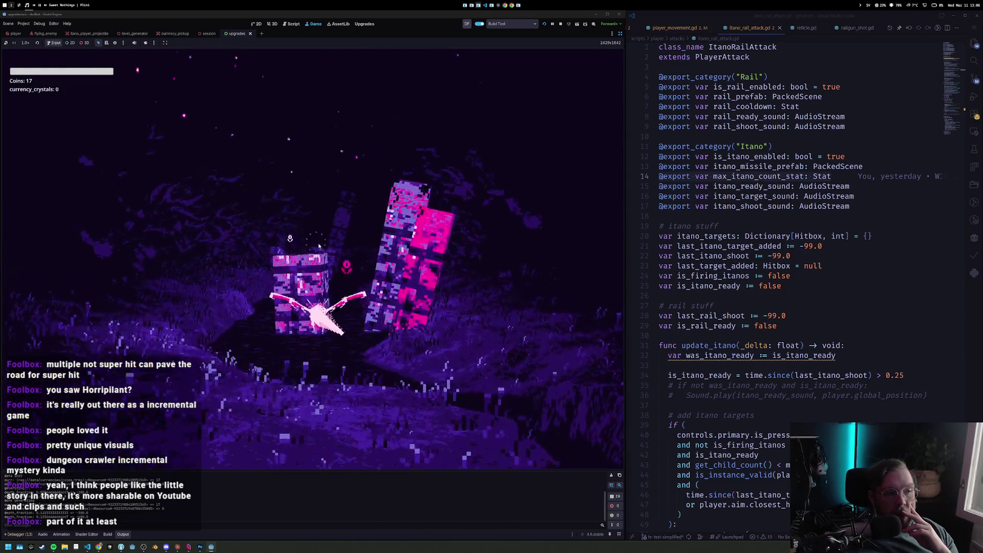
key(w)
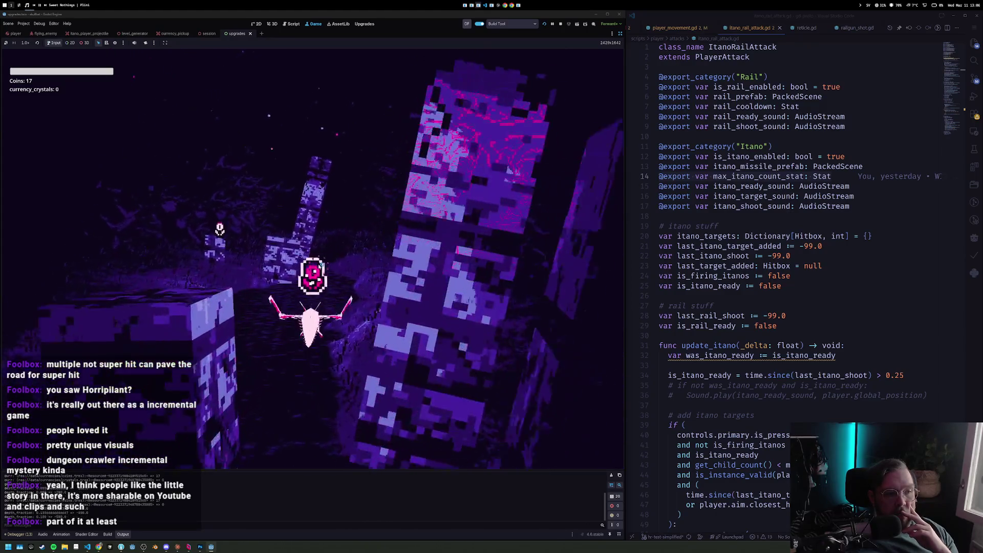
click(250, 262)
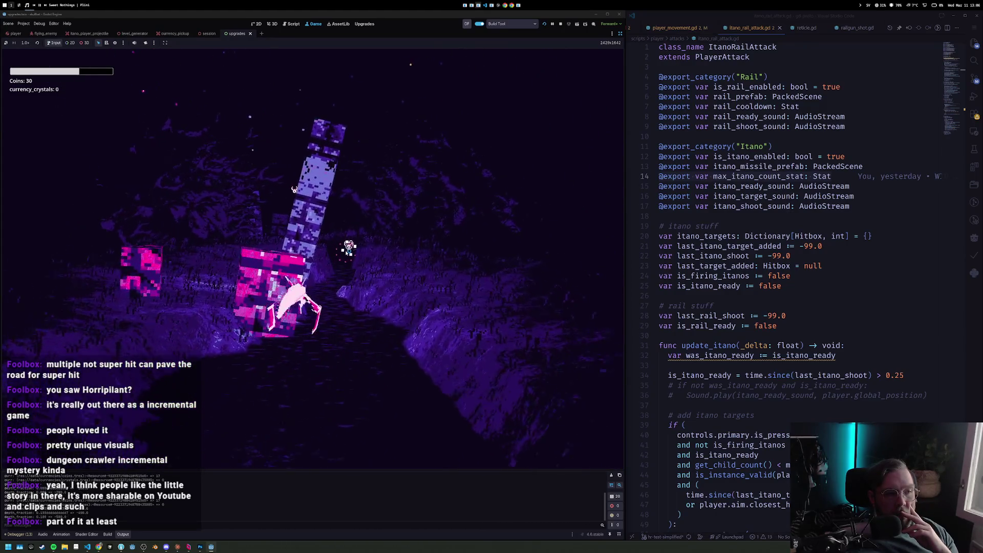
key(w)
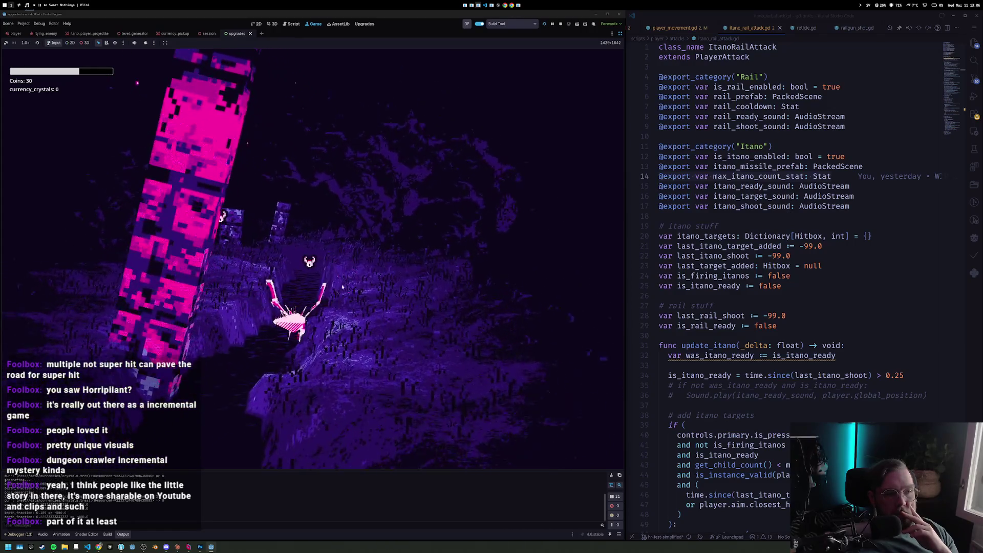
click(340, 285)
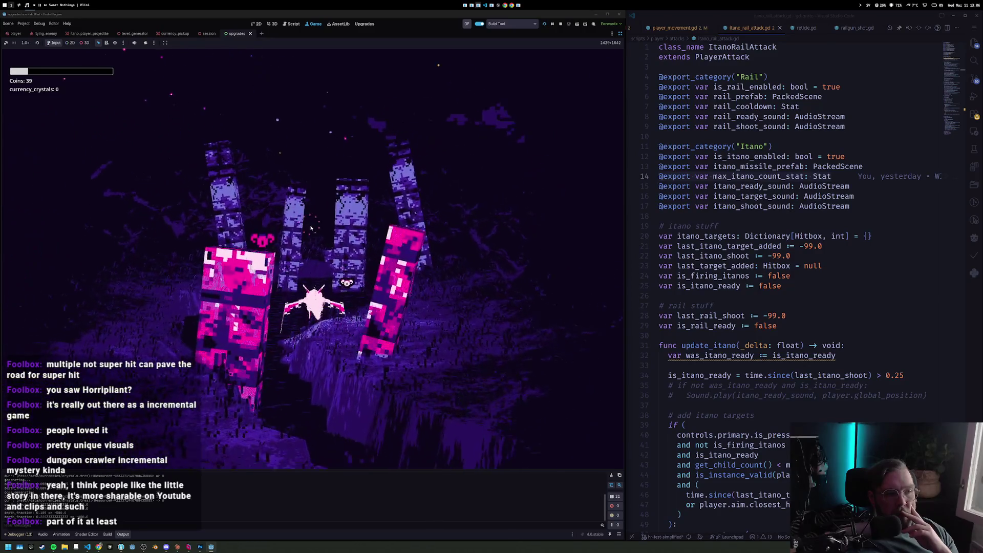
click(315, 257)
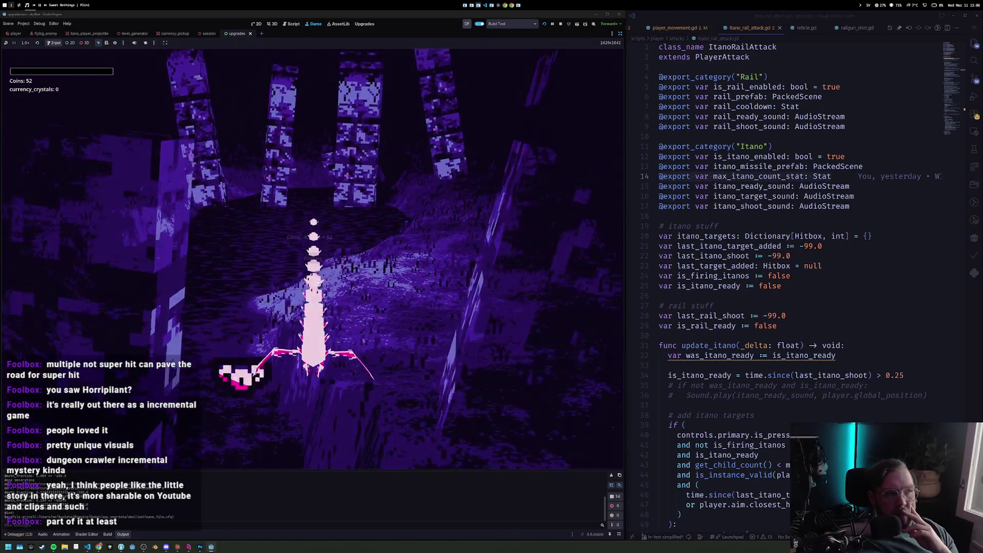
click(313, 258)
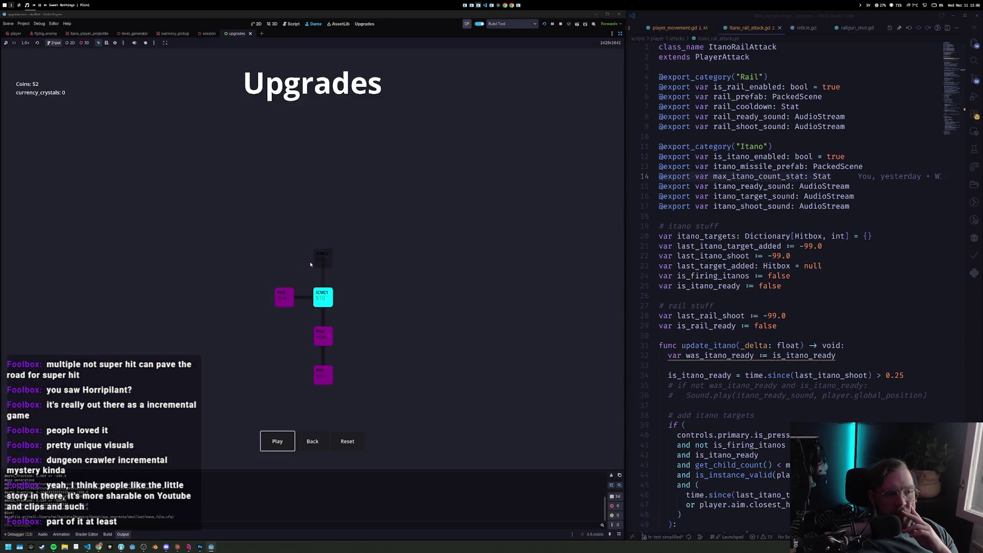
- Buy ICMC1, play another run firing itano volleys at enemies, then stop the game
click(324, 298)
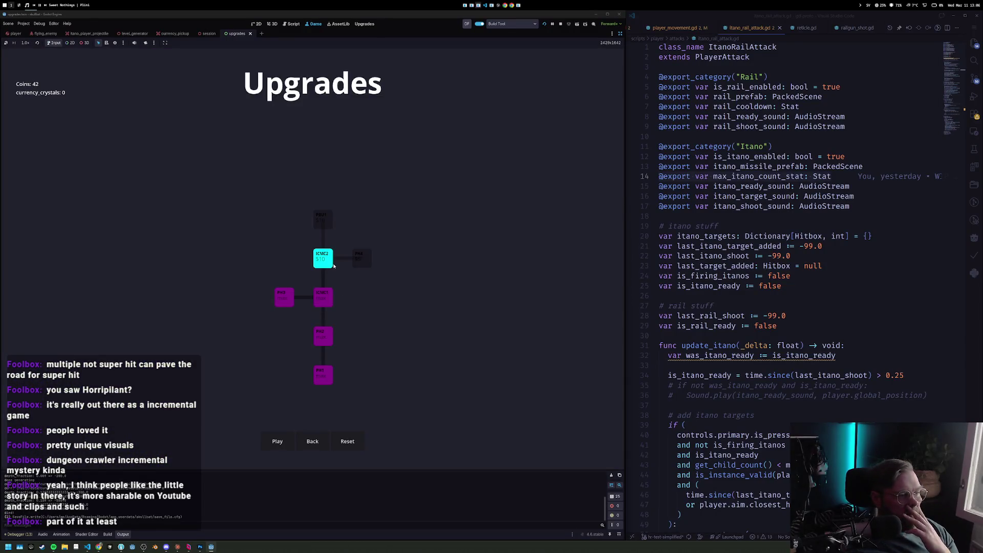
click(282, 439)
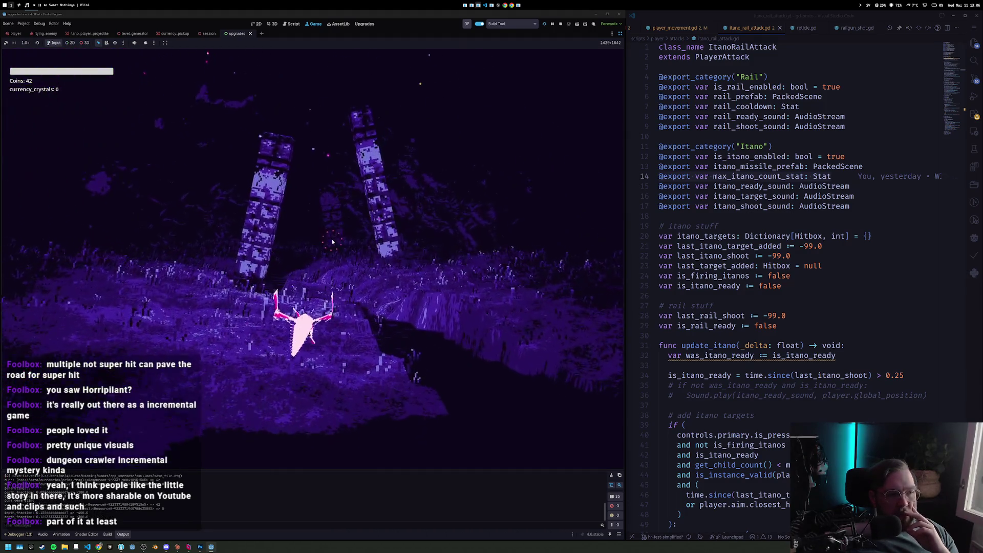
key(w)
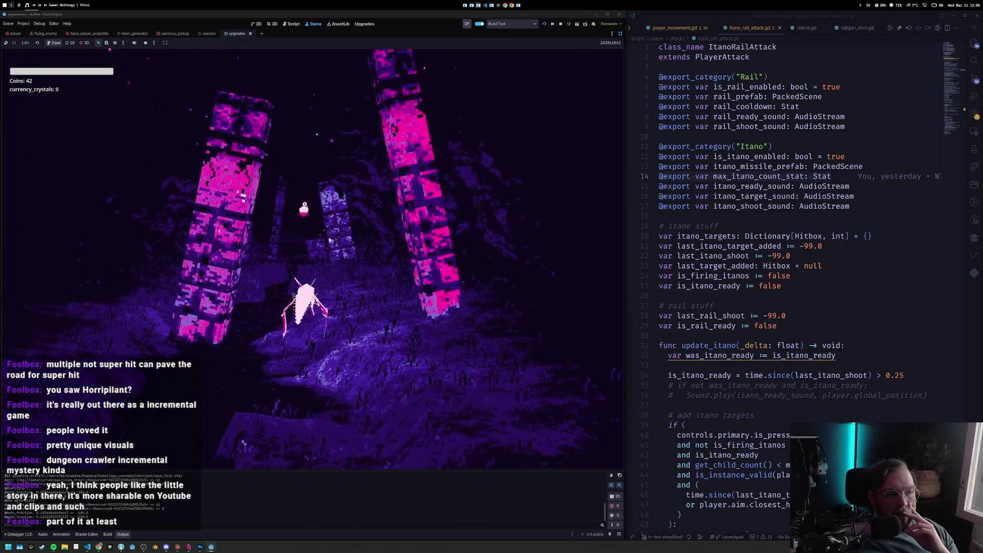
click(318, 241)
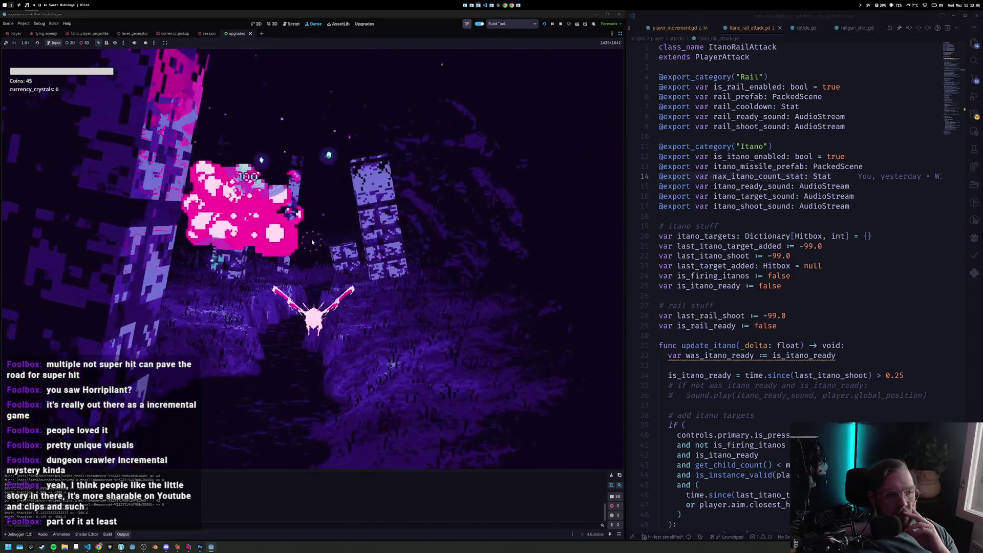
click(320, 253)
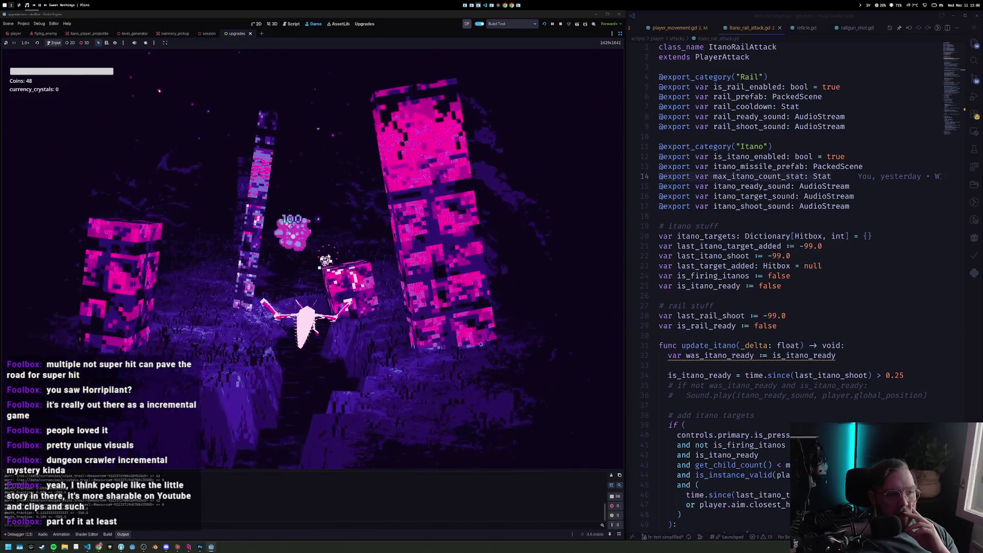
click(325, 259)
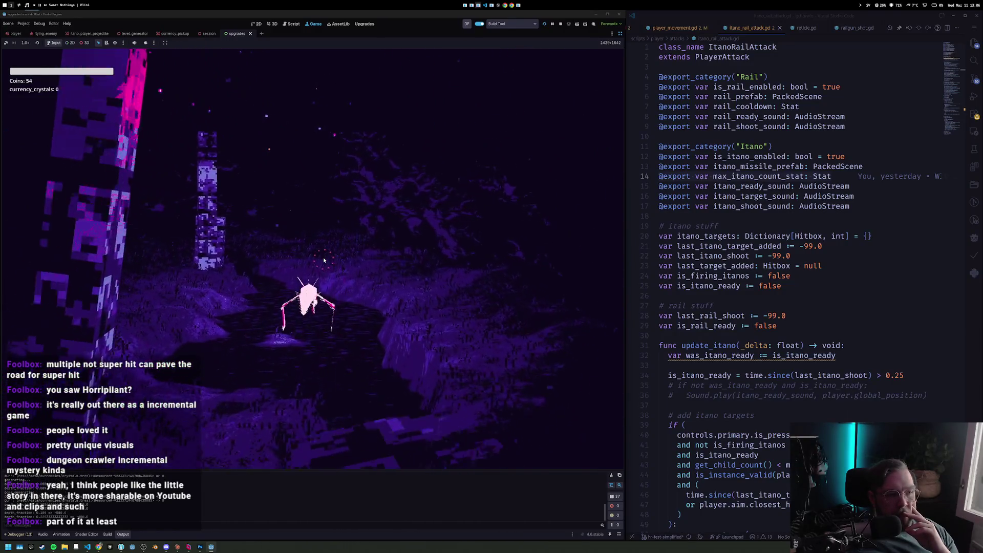
click(313, 258)
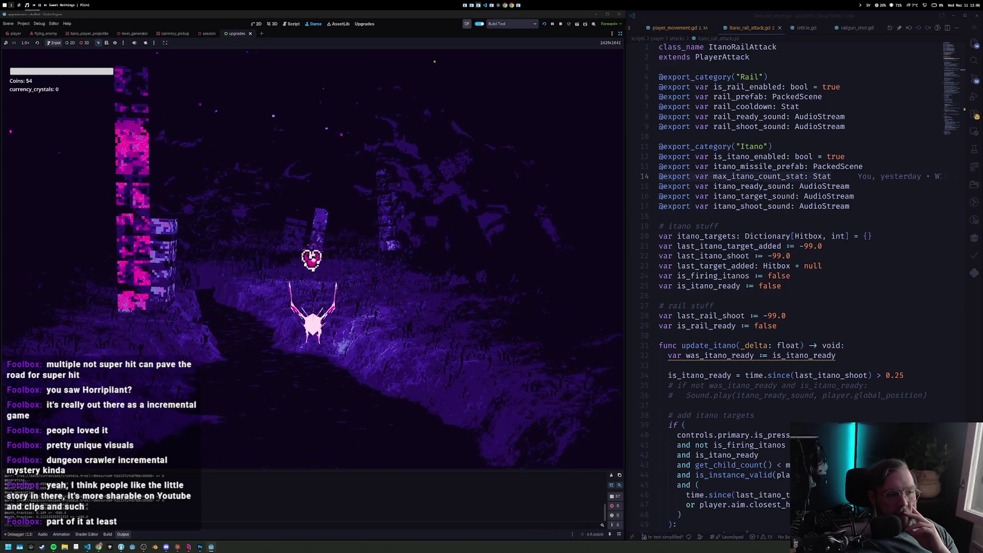
click(313, 259)
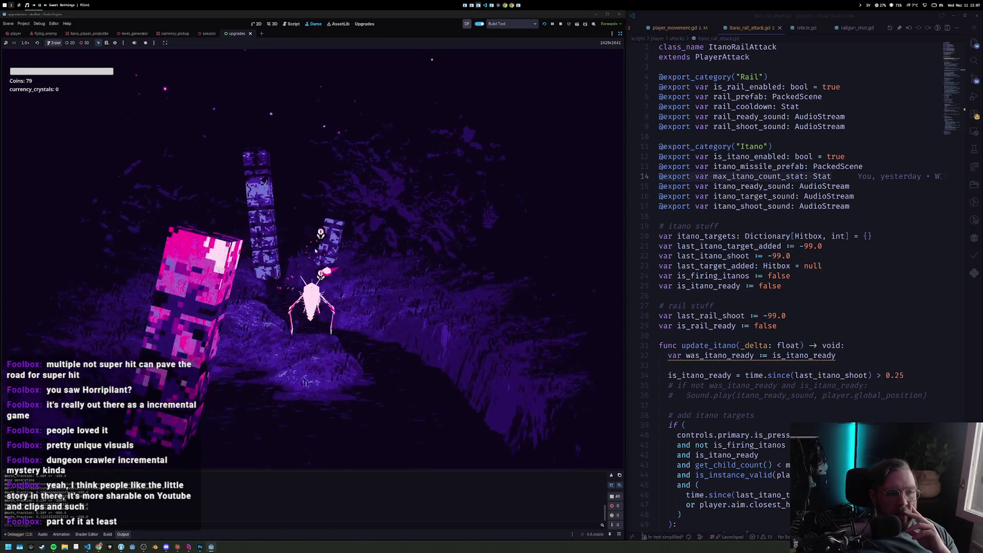
click(560, 23)
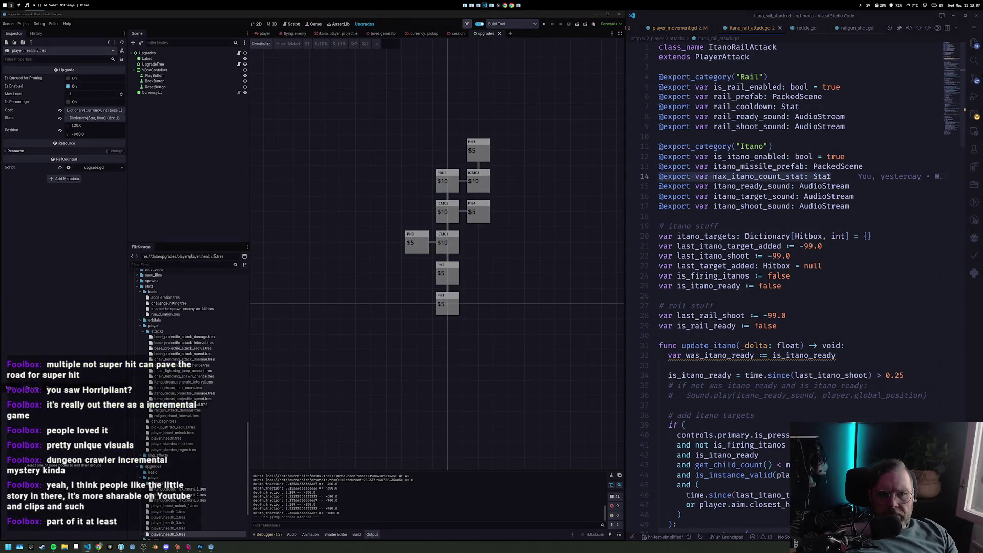
- Add an itano_cooldown_stat export by copying the max itano count declaration
text(@export var max_itano_count_stat: Stat)
key(ctrl+Left)
key(ctrl+Left)
key(ctrl+Left)
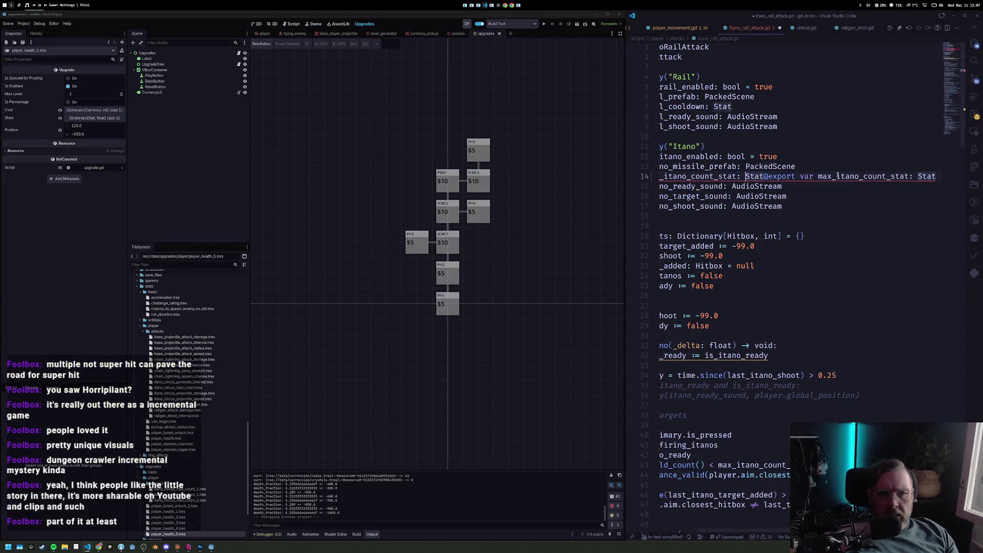
key(Return)
key(ctrl+Right)
key(ctrl+Right)
key(ctrl+Right)
key(Left)
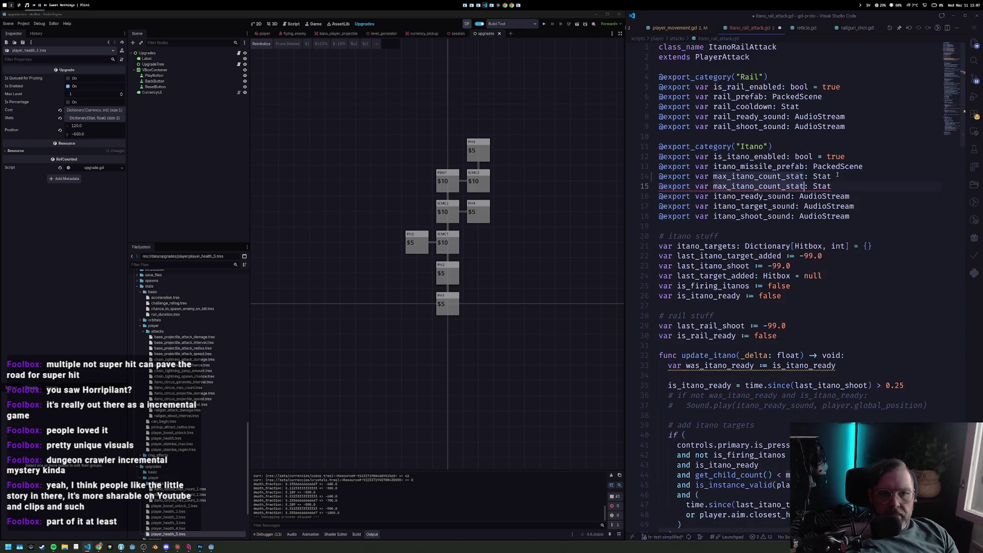
key(BackSpace)
key(BackSpace)
key(BackSpace)
text(cooldown)
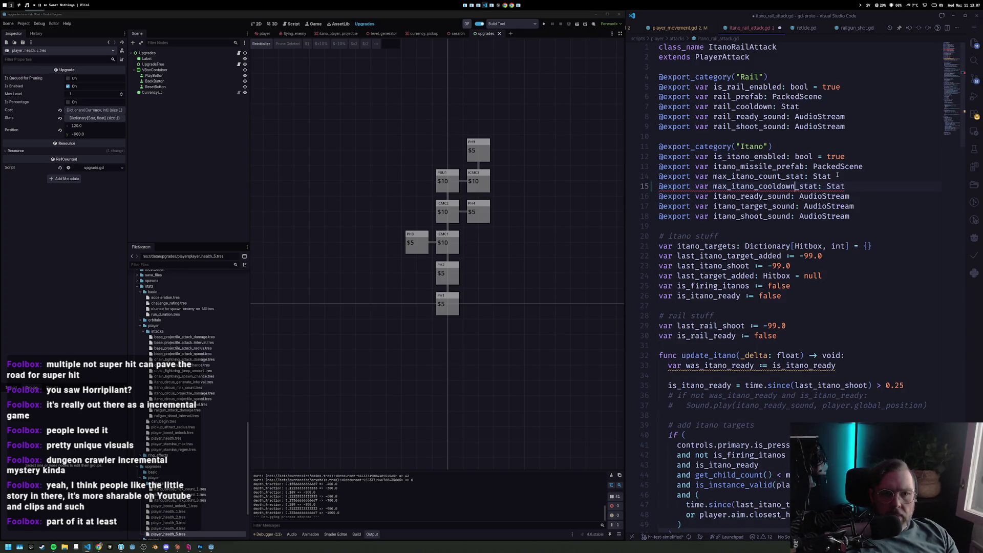
key(ctrl+Left)
key(Delete)
key(Delete)
key(Delete)
key(ctrl+Right)
- Replace the hard-coded 0.25 readiness delay with itano_cooldown_stat.value, then return to the player scene
scroll(743, 323, down, 6)
click(676, 218)
click(887, 218)
key(shift+End)
text(itano_cooldown_stat.valu)
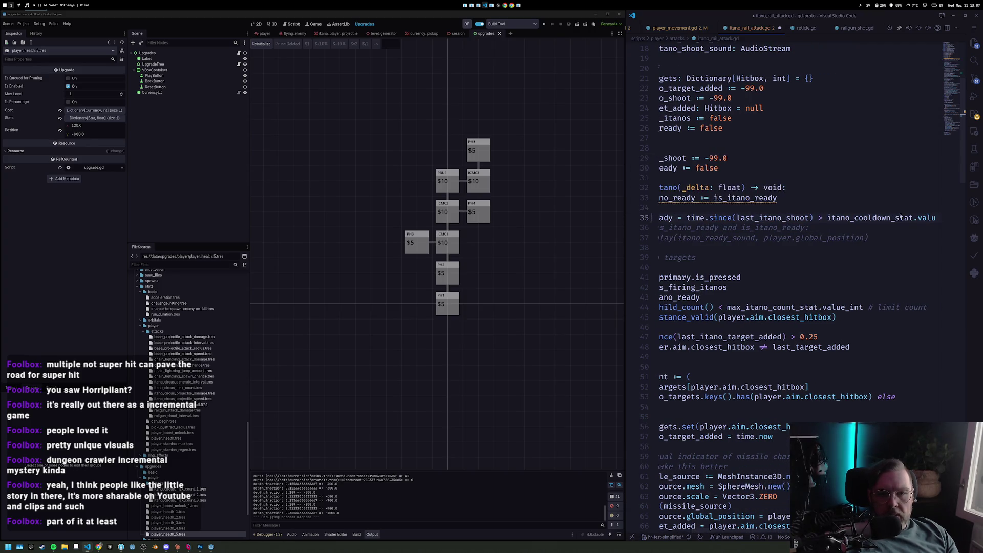
text(e)
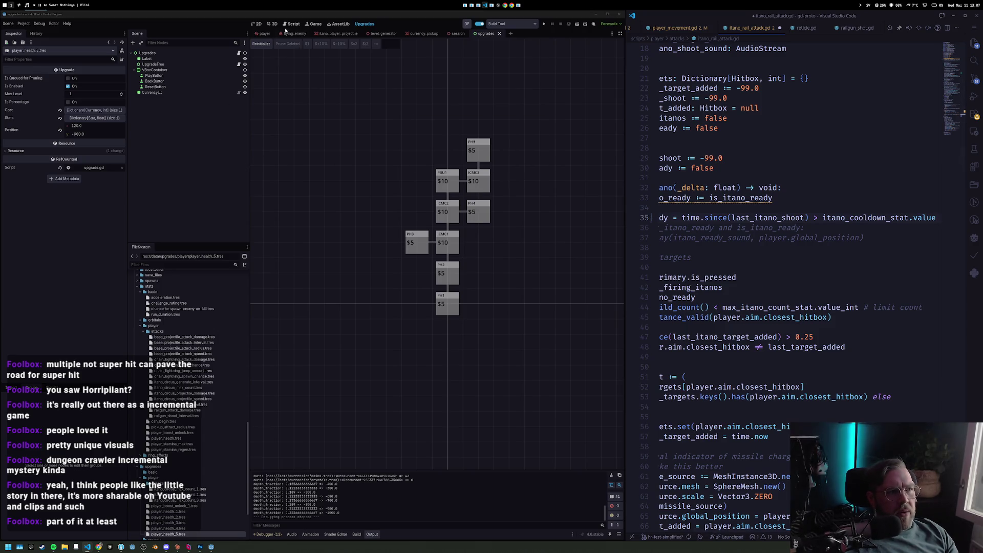
click(264, 34)
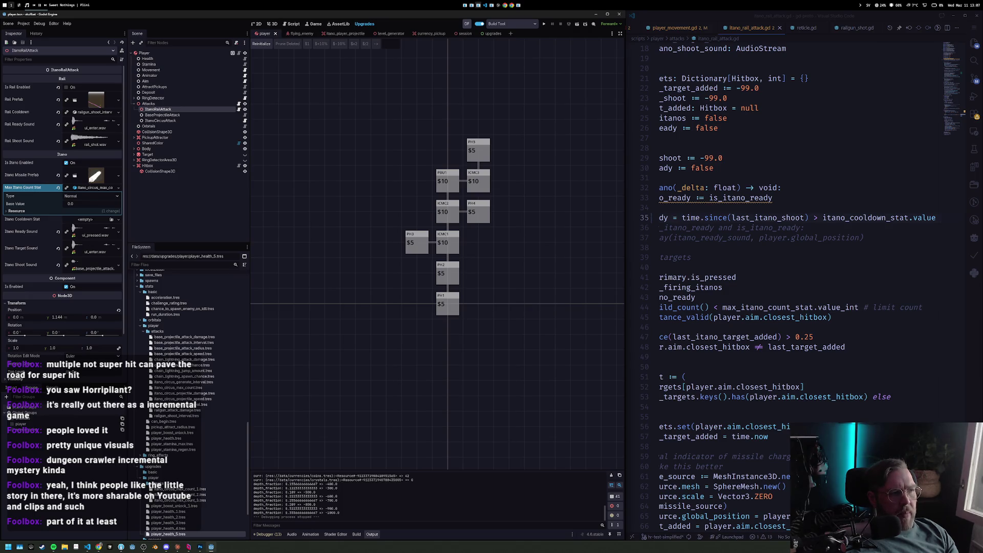
- Assign itano_circus_shoot_interval as the ItanoRailAttack's Itano Cooldown Stat
click(87, 187)
click(85, 196)
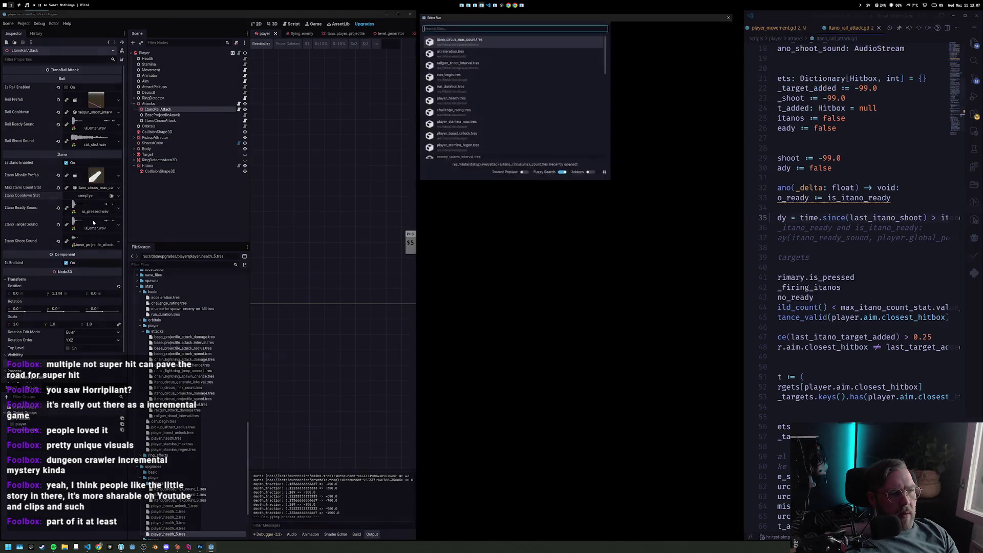
text(itano)
key(Down)
key(Up)
key(Down)
key(Down)
key(Up)
key(Down)
key(Down)
key(Down)
key(Up)
key(Up)
key(Up)
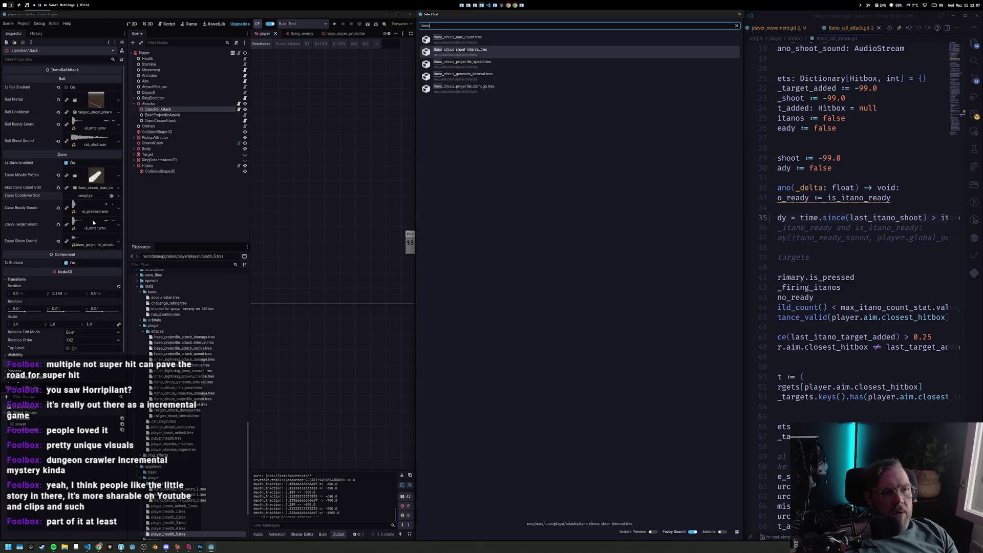
key(Return)
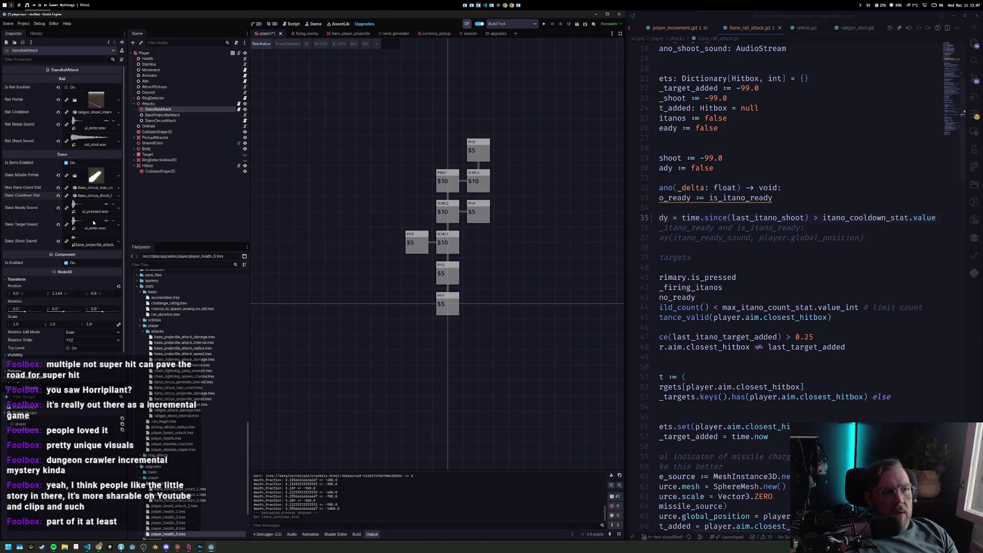
- Set the cooldown stat's base value to 10 and save the player scene
click(85, 195)
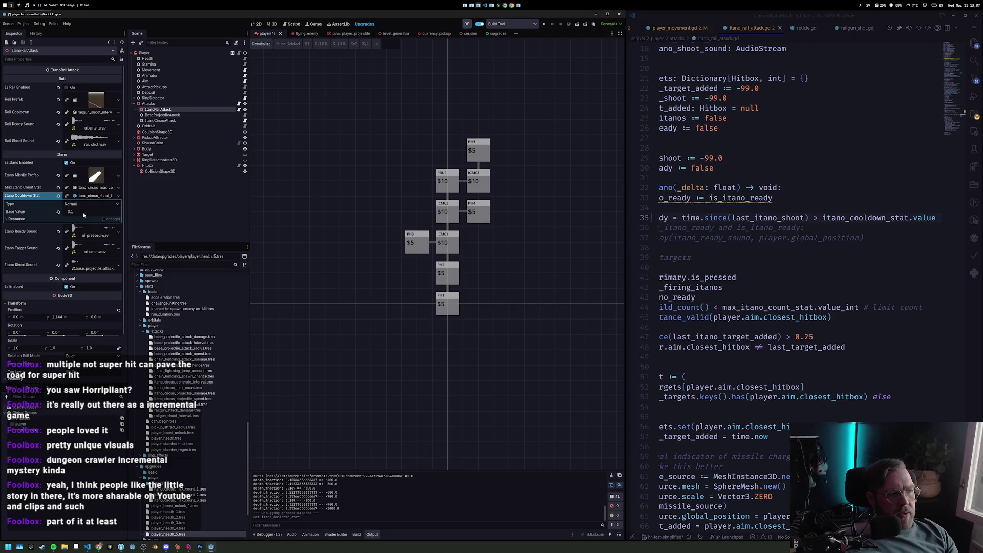
click(85, 213)
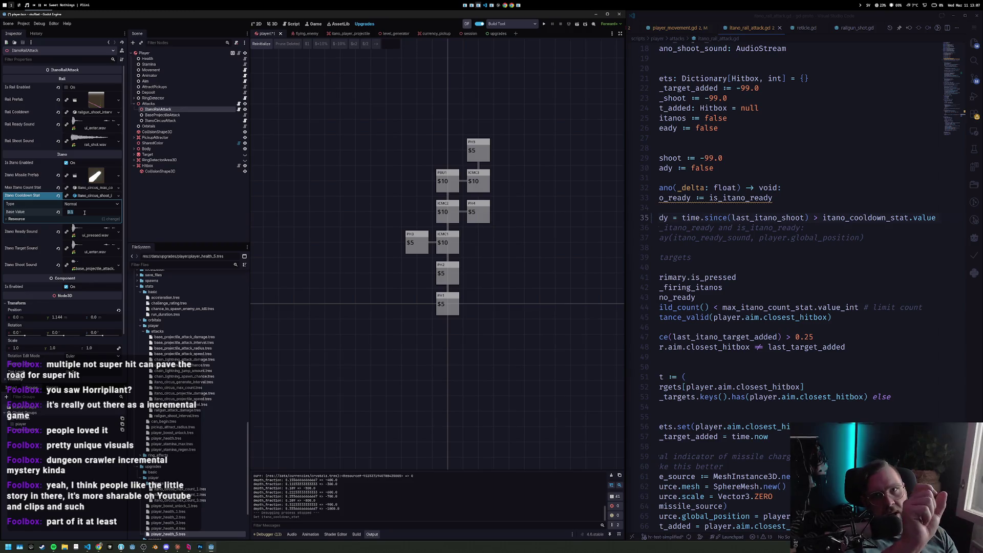
text(10)
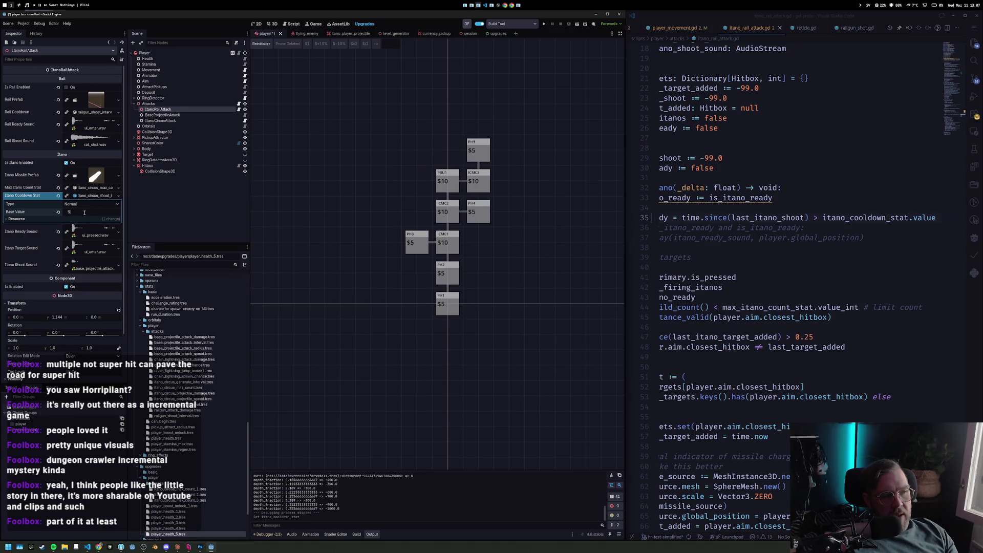
key(Return)
key(ctrl+s)
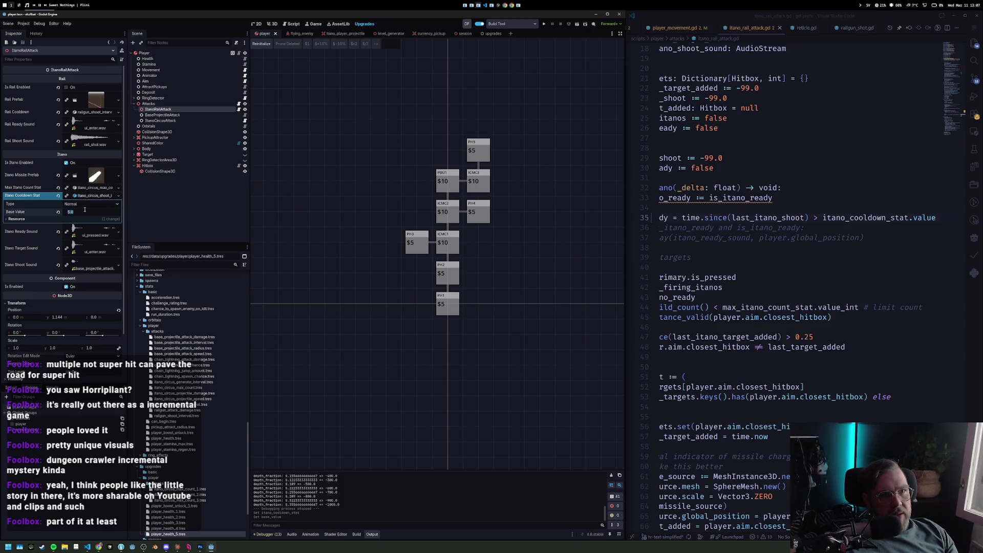
click(155, 200)
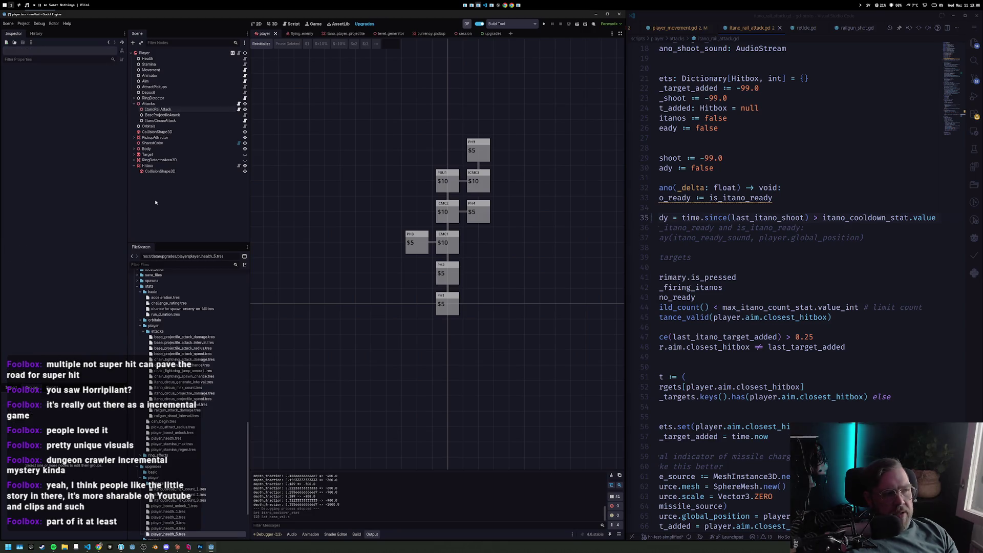
- Add a new upgrade using the stat_itano_circus_shoot_interval stat, found by searching 'itano'
click(445, 143)
right_click(446, 146)
text(itano)
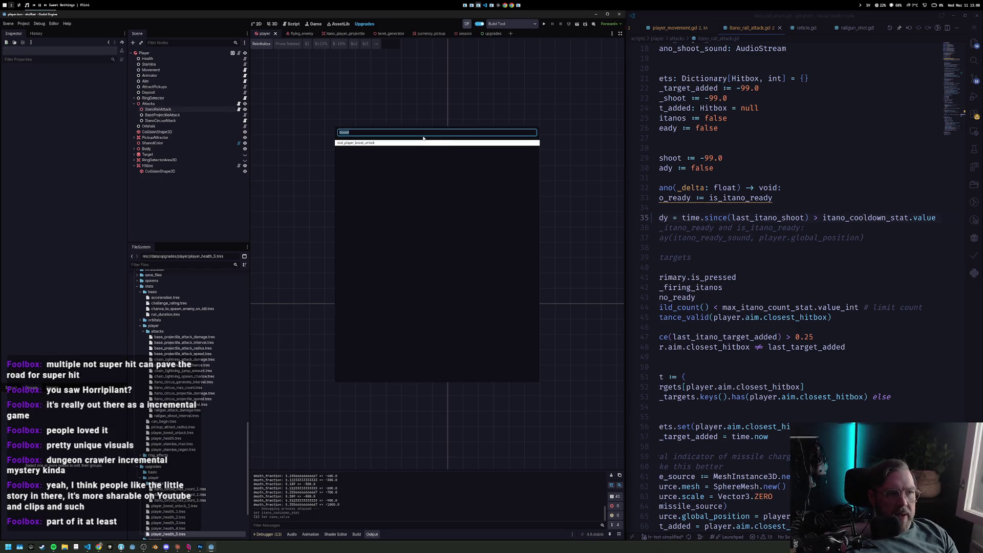
key(Down)
key(Down)
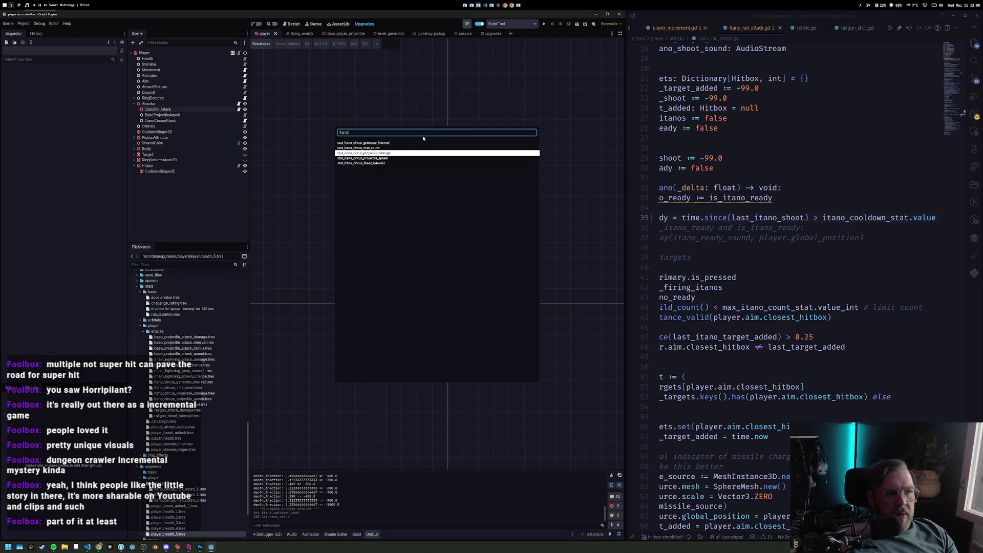
key(Down)
key(Down)
key(Return)
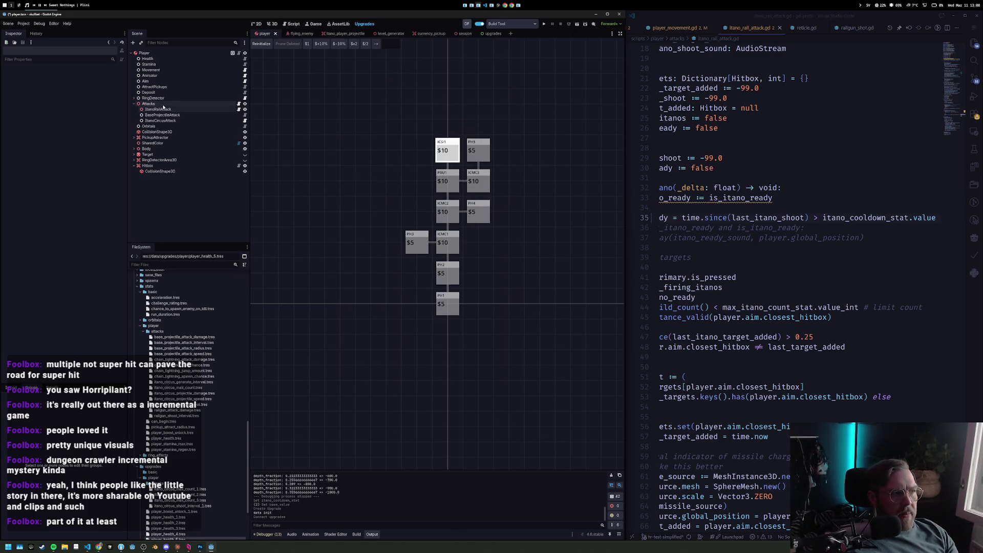
- Set the new ICSI1 upgrade's shoot interval value to -0.1 and move it into place
click(154, 104)
click(447, 150)
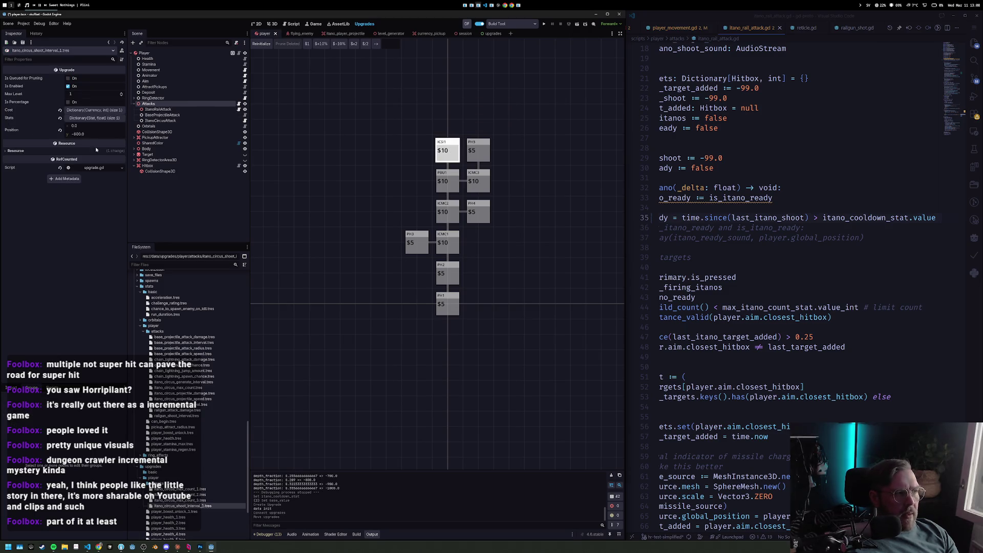
click(95, 119)
text(2)
key(Return)
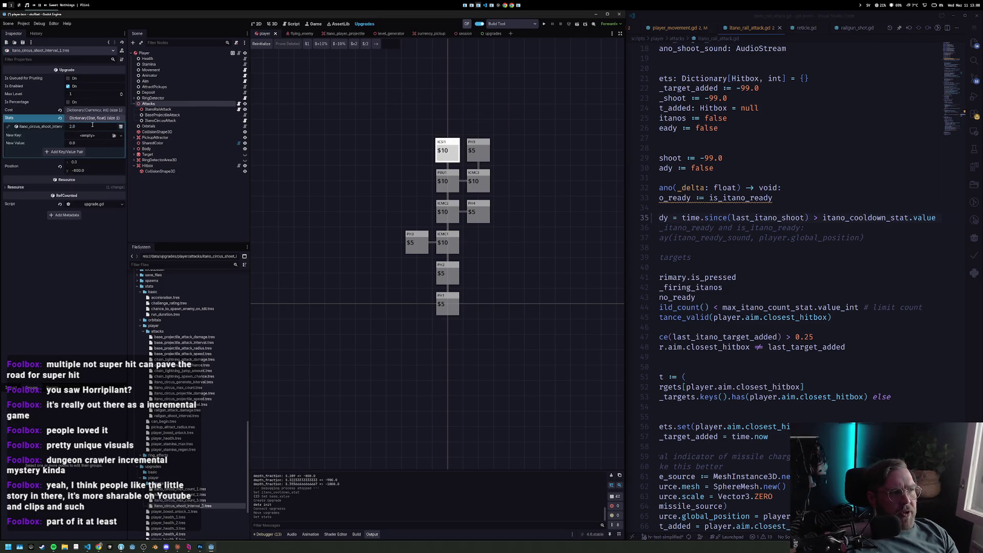
text(-0)
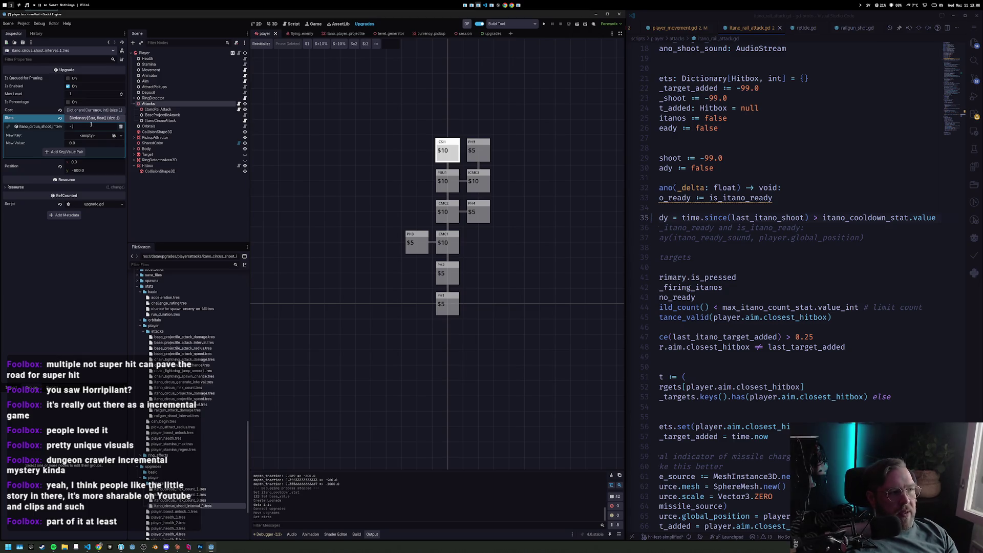
text(.1)
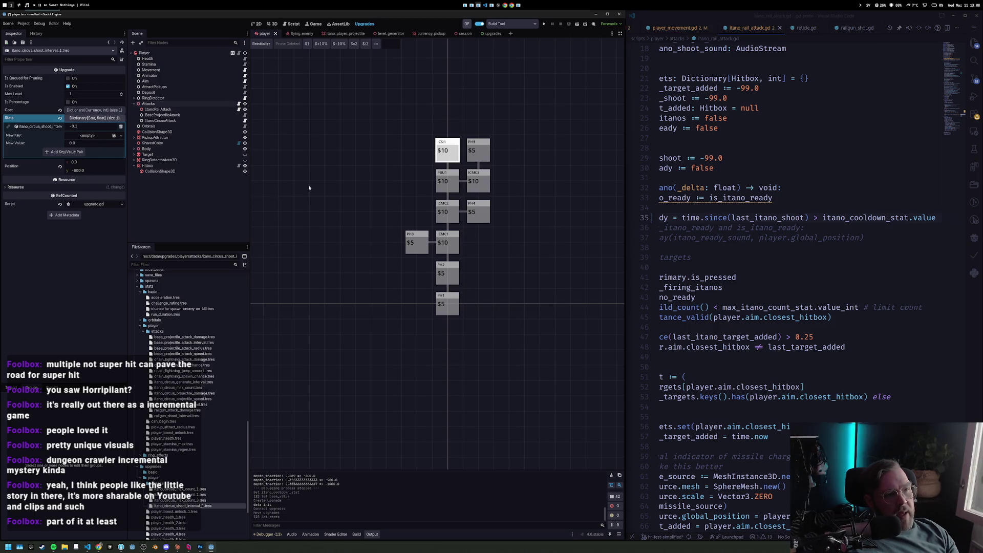
click(450, 149)
mouse_move(450, 149)
mouse_down()
mouse_move(402, 137)
mouse_move(425, 152)
mouse_move(456, 151)
mouse_move(401, 149)
mouse_move(415, 149)
mouse_move(415, 123)
mouse_move(445, 154)
mouse_move(417, 120)
mouse_move(532, 142)
mouse_move(530, 162)
mouse_move(521, 155)
mouse_up()
- Move ICSI2 to the right side of the tree and place PH4 below and right of it
mouse_move(423, 145)
mouse_down()
mouse_move(448, 112)
mouse_move(477, 116)
mouse_move(512, 84)
mouse_move(528, 199)
mouse_move(515, 184)
mouse_up()
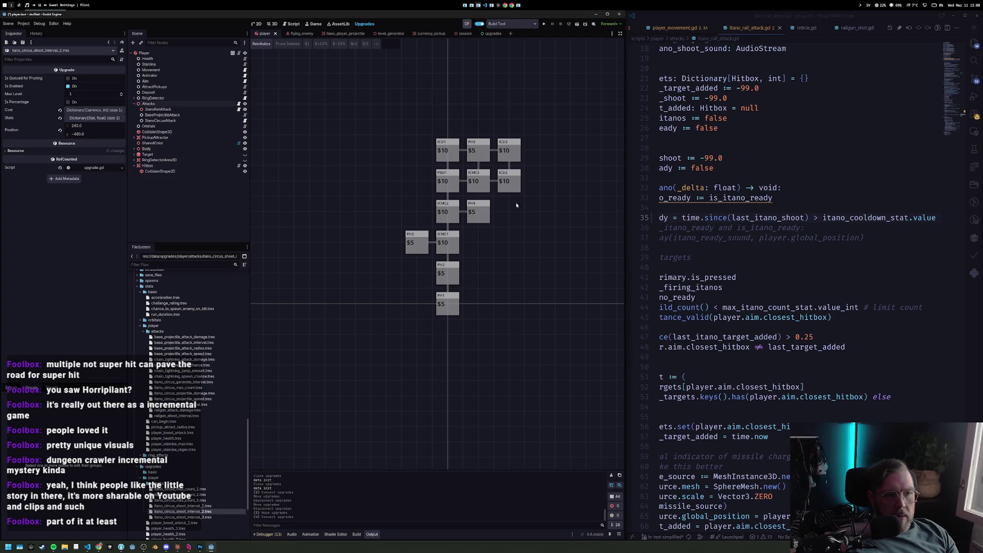
mouse_move(508, 149)
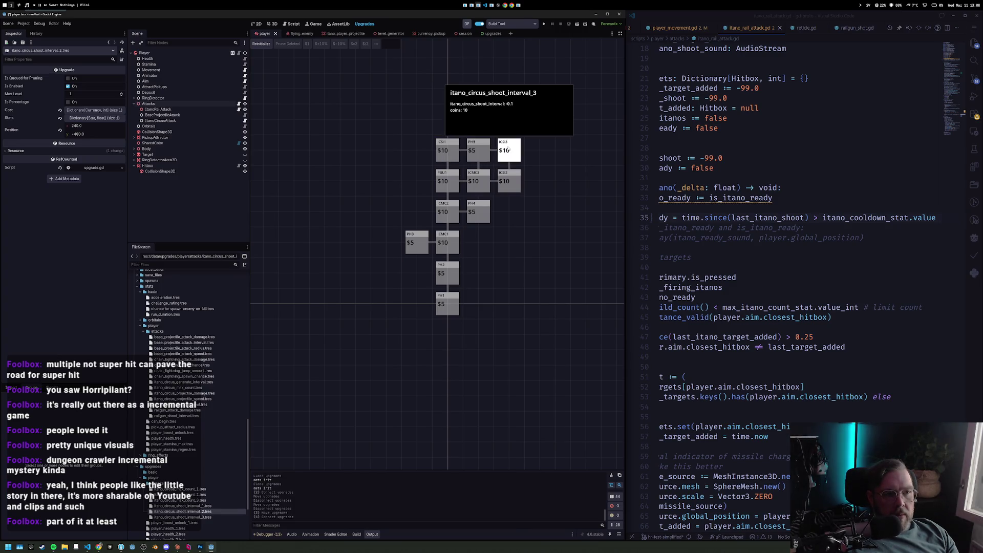
mouse_move(414, 240)
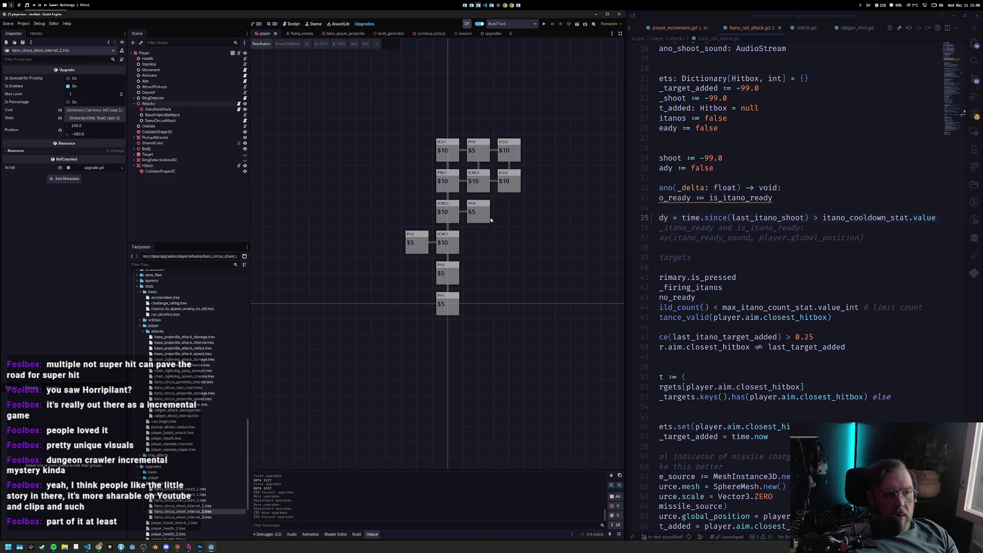
click(477, 213)
mouse_move(478, 213)
mouse_down()
mouse_move(539, 227)
mouse_move(540, 183)
mouse_move(524, 217)
mouse_move(511, 217)
mouse_up()
drag(419, 244, 481, 244)
drag(509, 211, 539, 211)
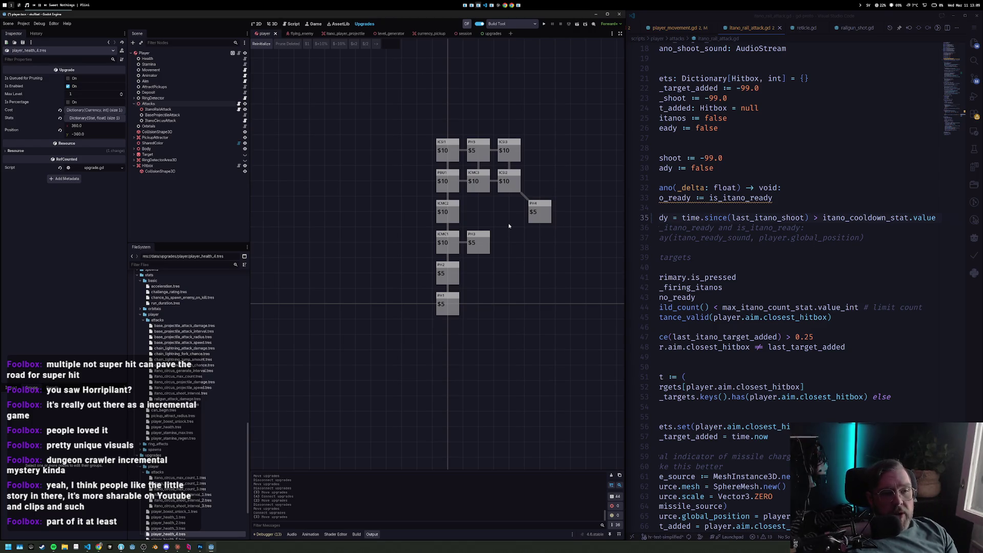
click(694, 128)
- Open the itano_player_projectile.tscn scene through a quick search for 'proj'
scroll(694, 130, up, 2)
click(697, 97)
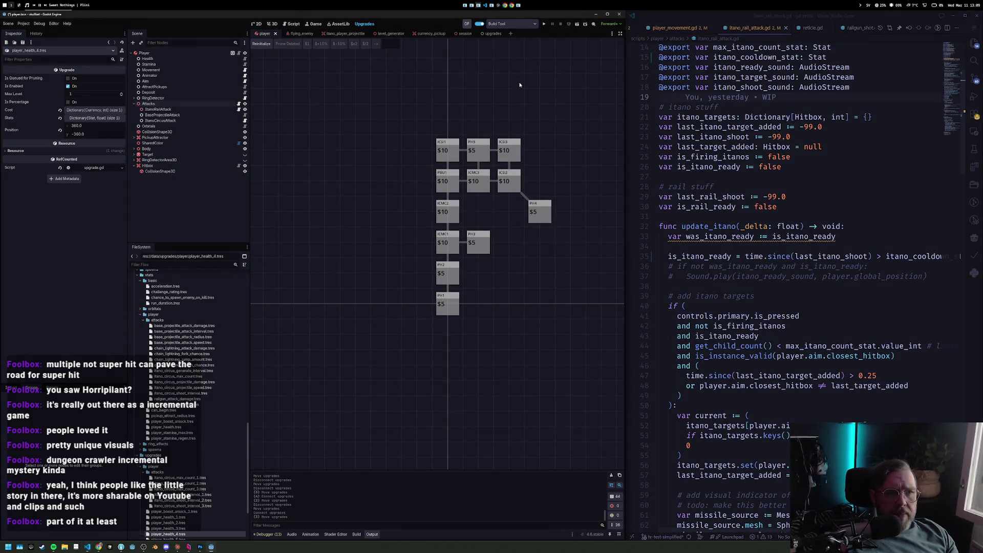
key(alt+shift+o)
text(projec)
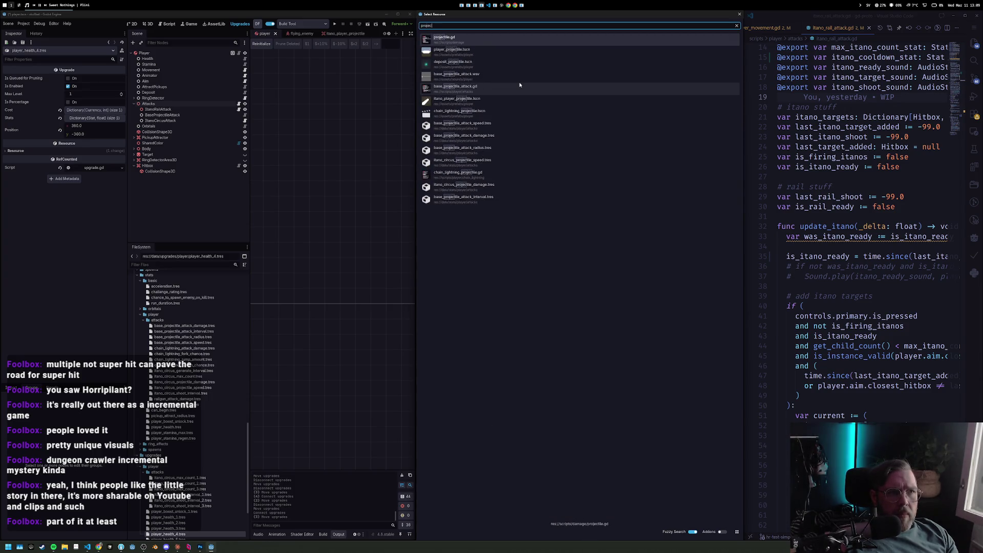
key(Down)
key(Down)
key(Down)
key(Down)
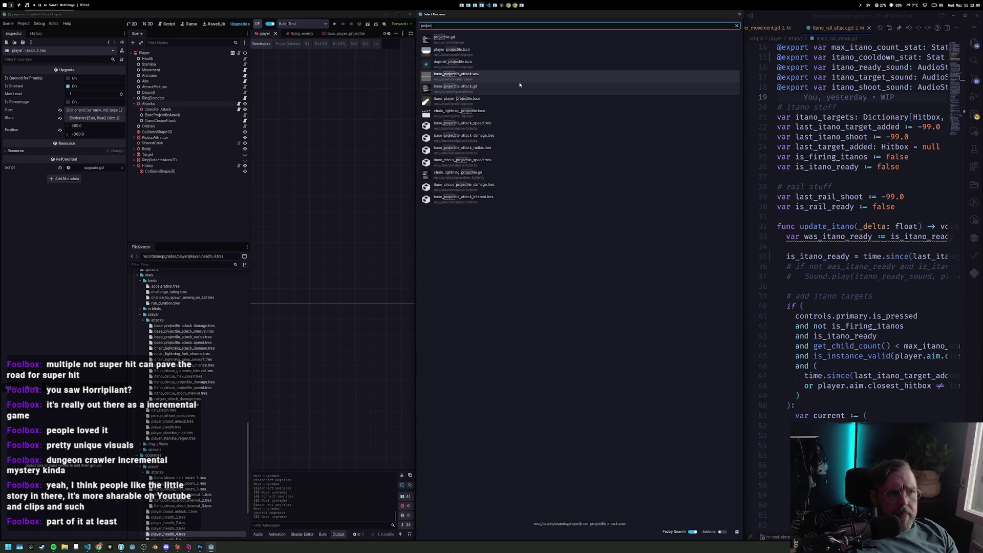
key(Return)
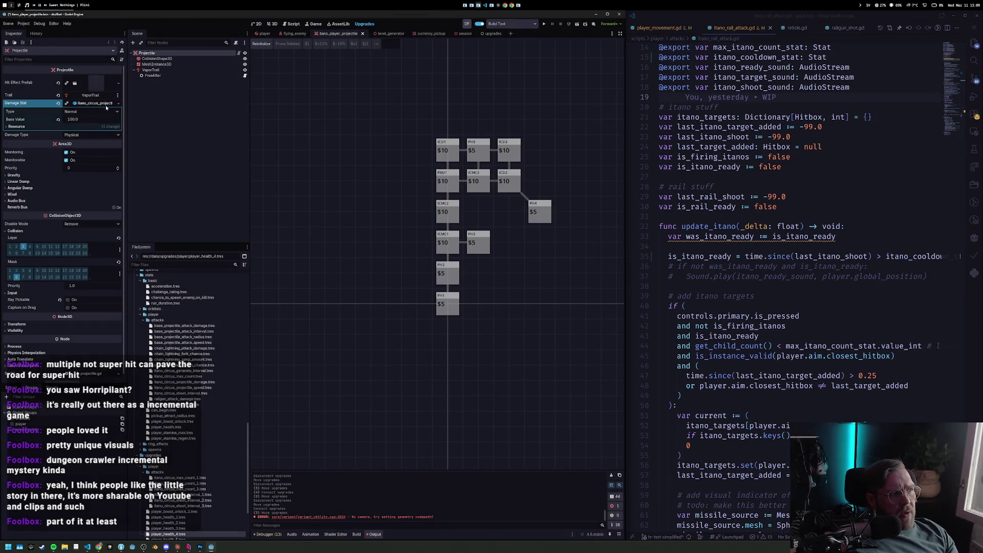
- Set the projectile's Damage Stat base value to 5, then return to the upgrades scene
click(92, 107)
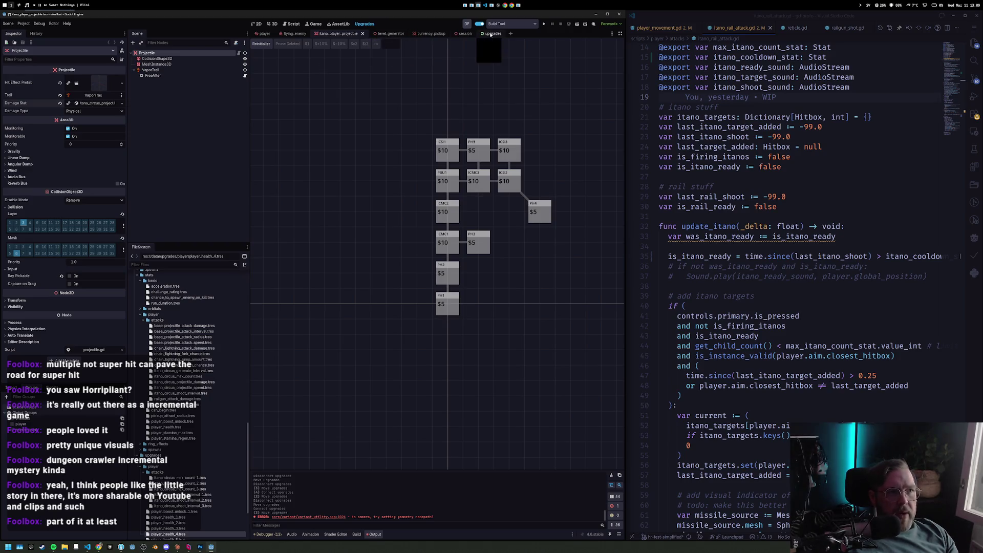
click(92, 103)
click(91, 120)
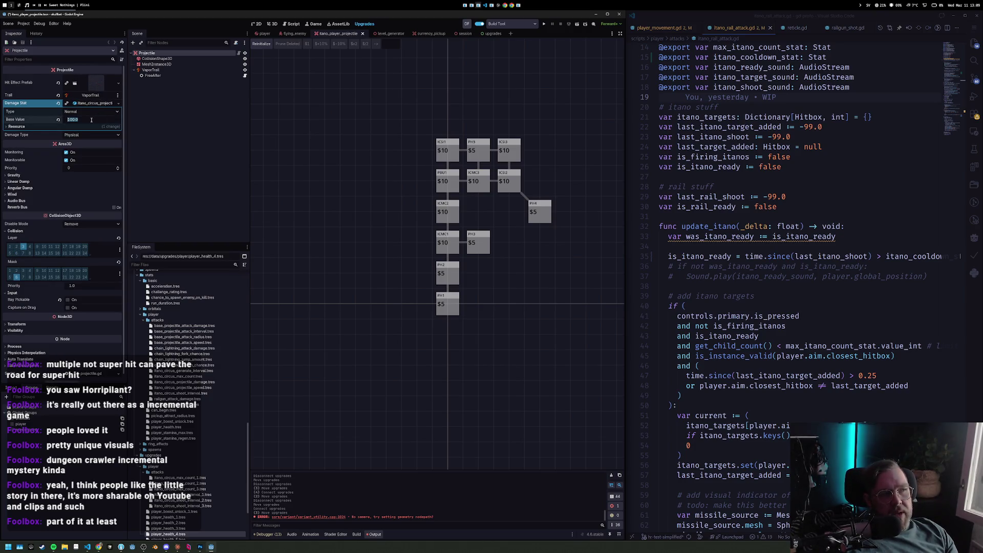
key(Return)
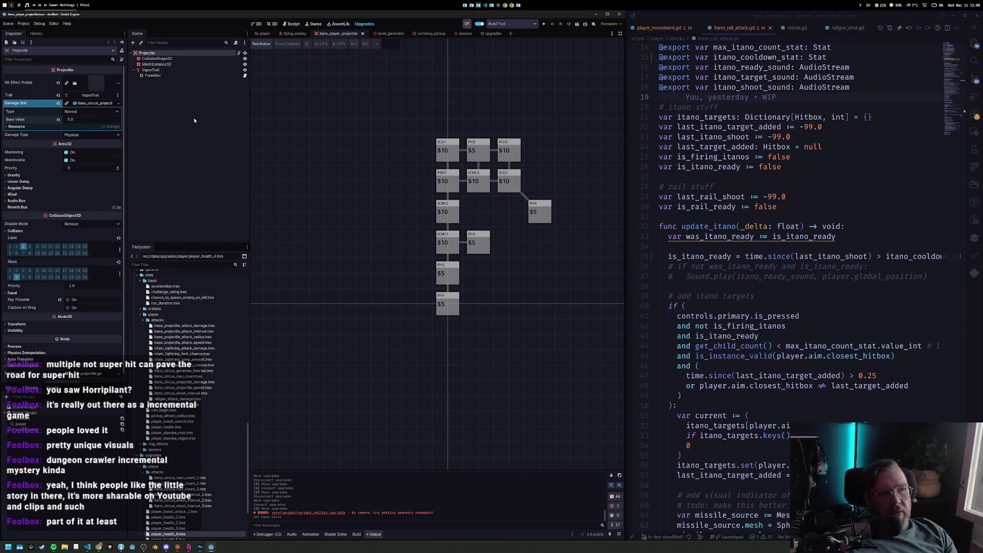
click(334, 76)
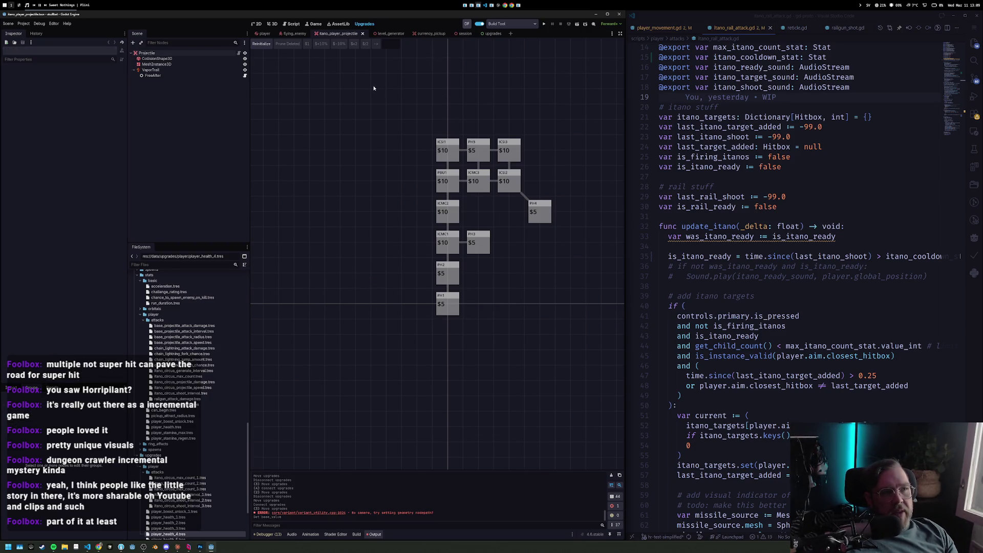
click(490, 34)
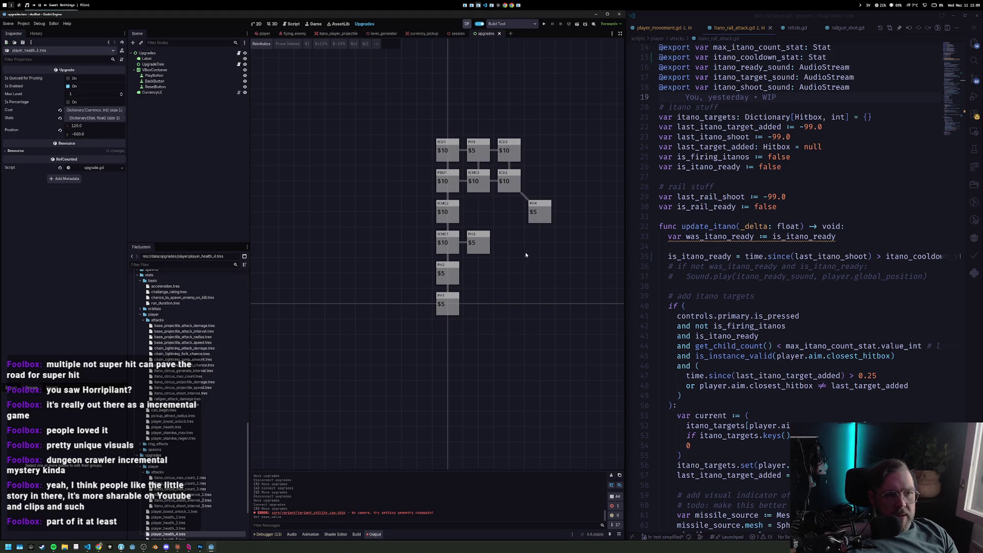
- Add an ICPD1 upgrade with the itano circus projectile damage stat set to 10
drag(478, 243, 493, 209)
double_click(492, 209)
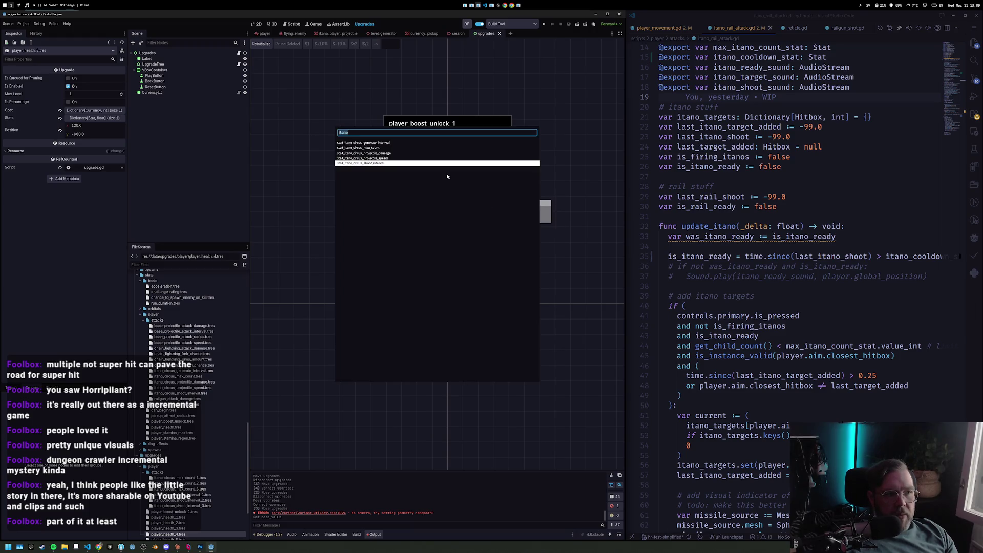
key(Up)
key(Up)
key(Return)
drag(491, 212, 477, 212)
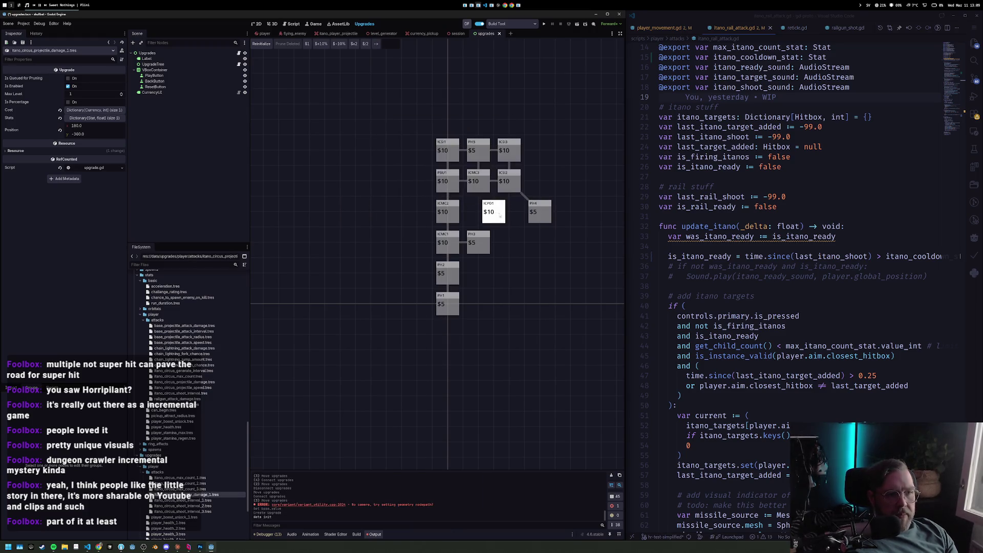
click(92, 118)
click(88, 128)
text(10)
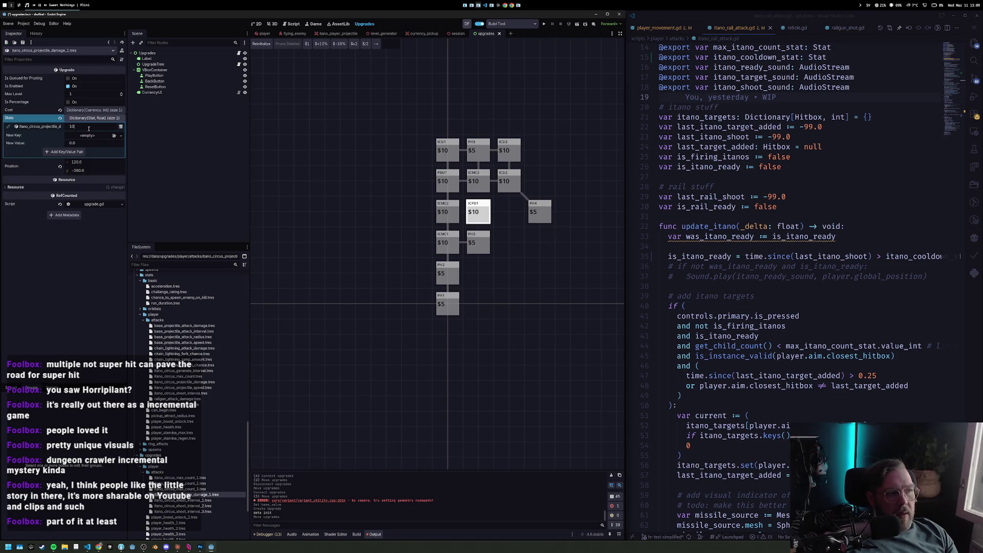
key(Return)
mouse_move(483, 216)
mouse_down()
mouse_move(528, 216)
mouse_move(516, 229)
mouse_move(420, 182)
mouse_move(482, 215)
mouse_up()
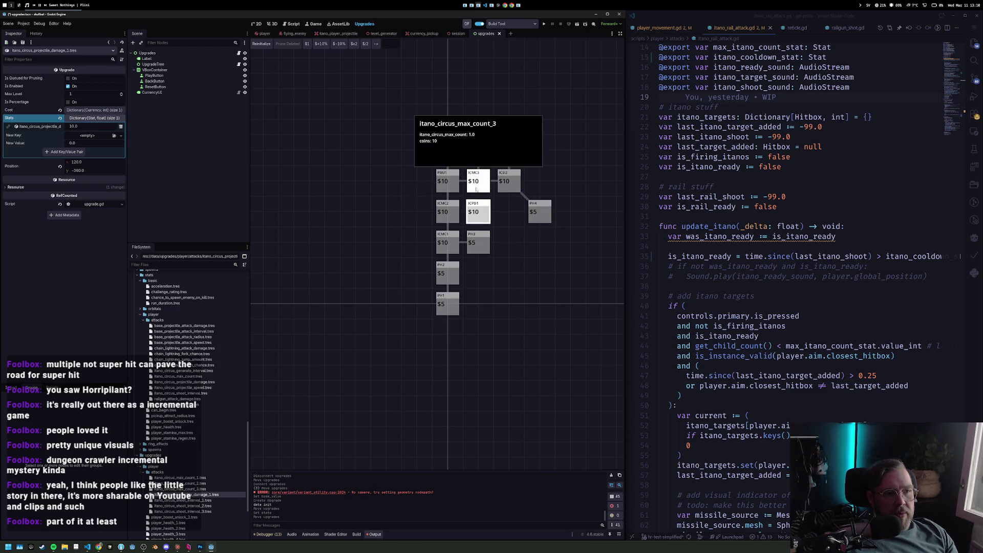
- Rearrange PH3, PH2, ICMC1 and PH4 into new slots around the new upgrade
click(485, 246)
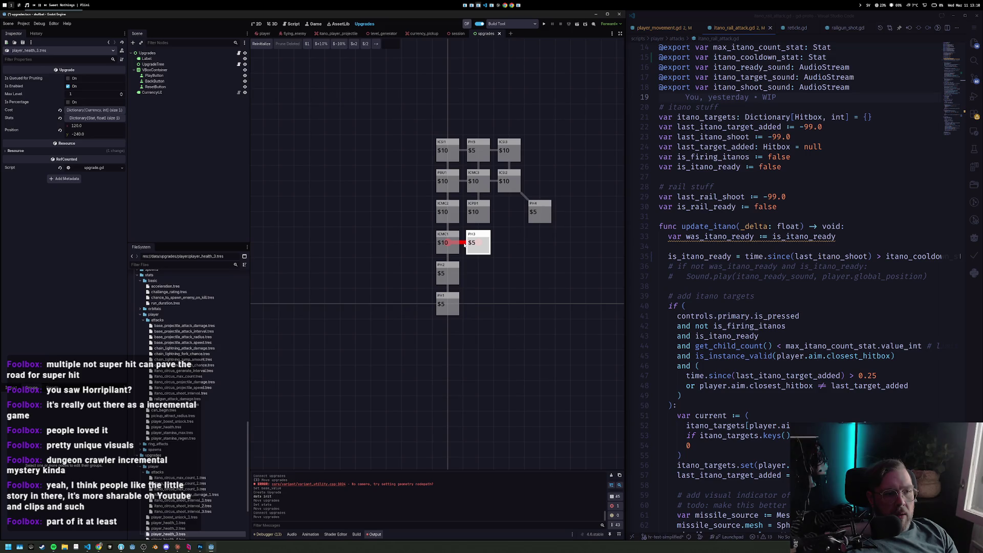
drag(465, 245, 512, 212)
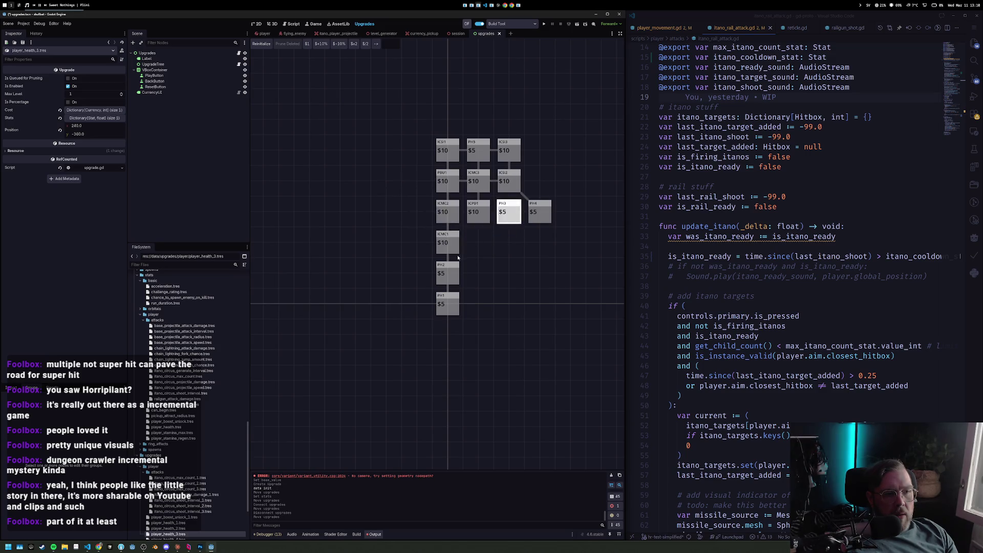
click(451, 274)
mouse_move(455, 277)
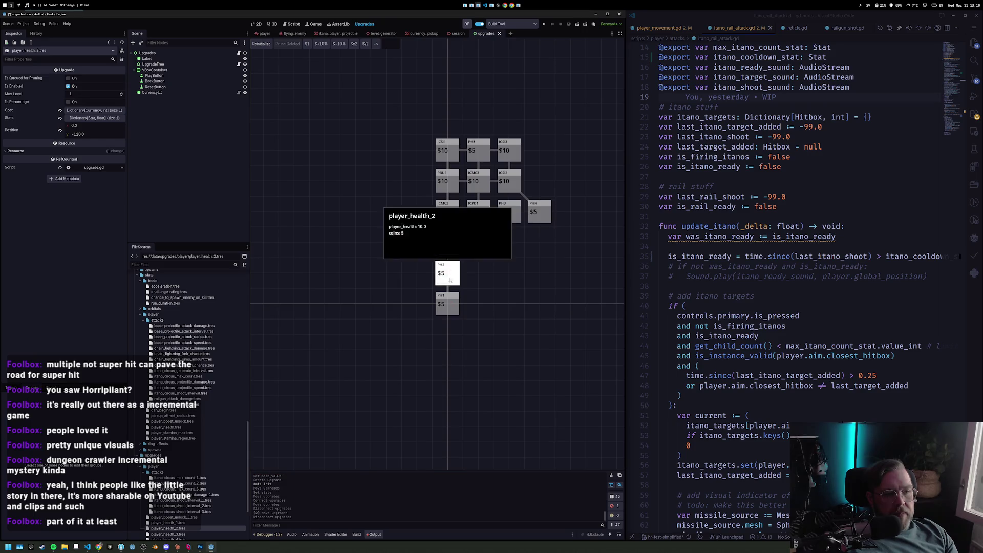
key(Left)
key(Up)
mouse_move(448, 256)
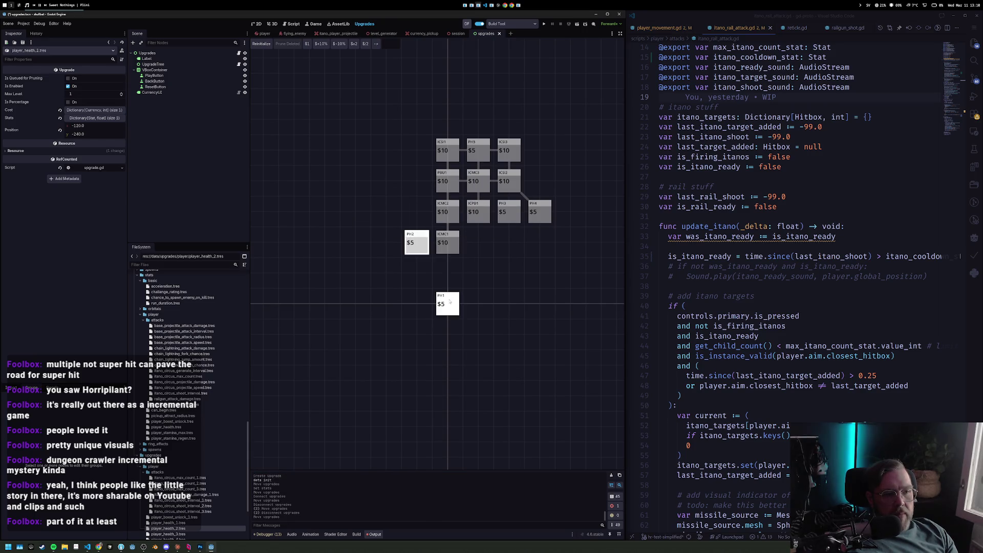
mouse_move(456, 255)
mouse_down()
mouse_move(456, 268)
mouse_move(478, 247)
mouse_move(448, 247)
mouse_move(417, 217)
mouse_up()
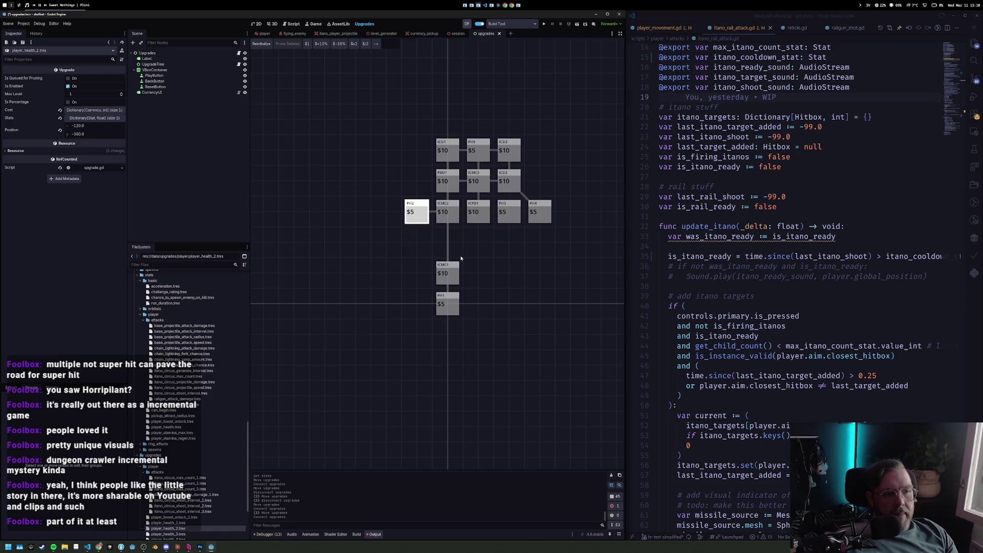
mouse_move(540, 215)
mouse_down()
mouse_move(555, 184)
mouse_move(541, 153)
mouse_move(547, 192)
mouse_up()
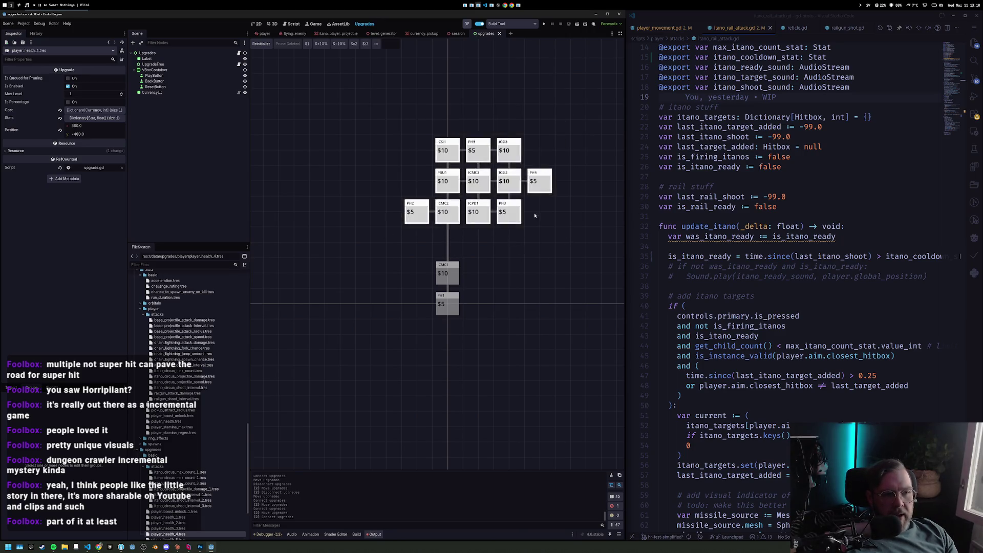
- Run the project, reset the purchased upgrades on the Upgrades screen, and stop the game
click(552, 25)
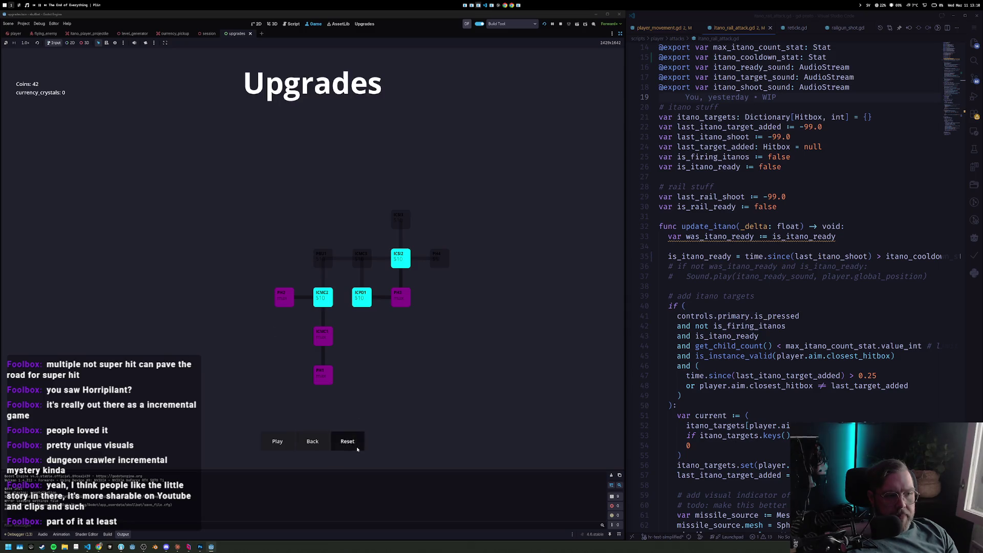
click(357, 448)
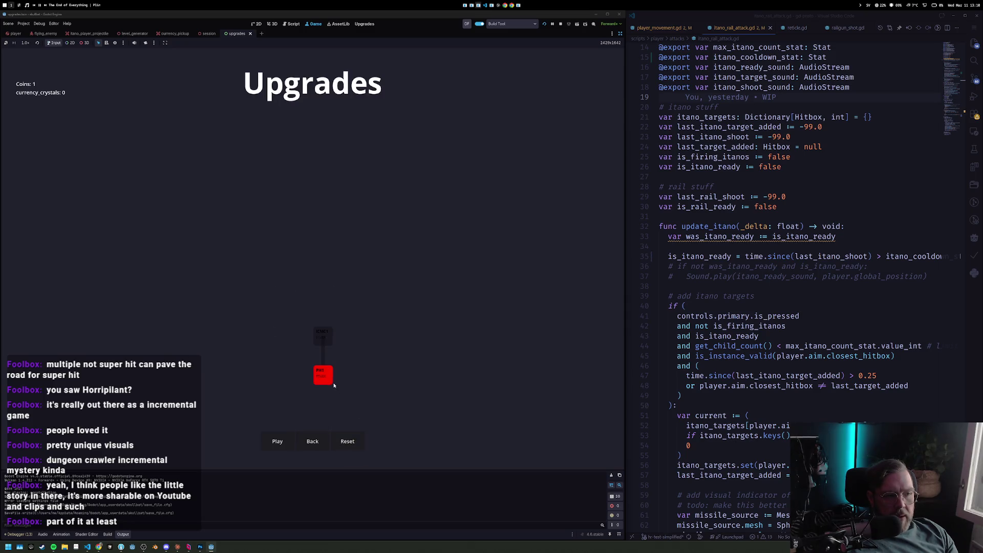
click(561, 25)
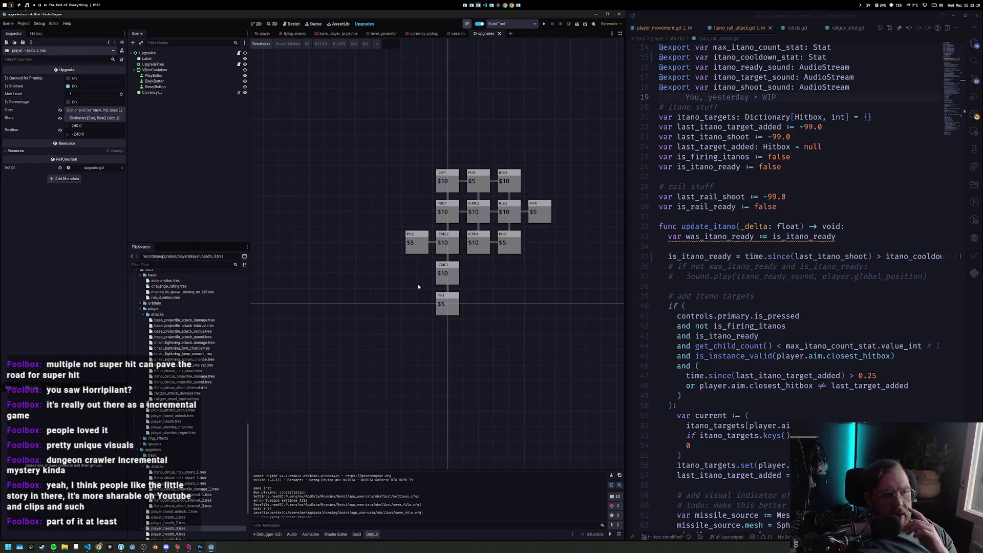
mouse_move(456, 268)
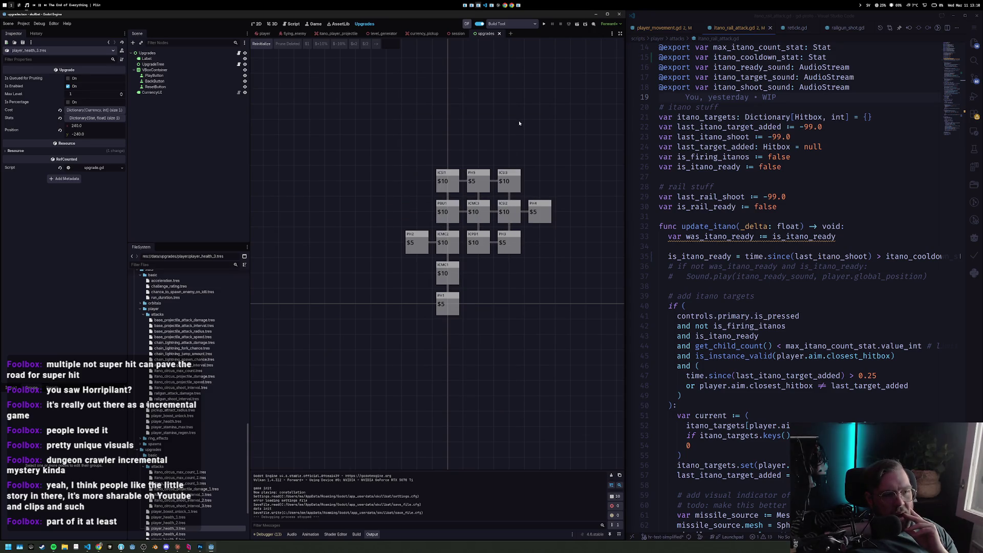
- Shift ICMC2 and the upgrades above it up one grid step, then double PH2's cost to $10
click(455, 245)
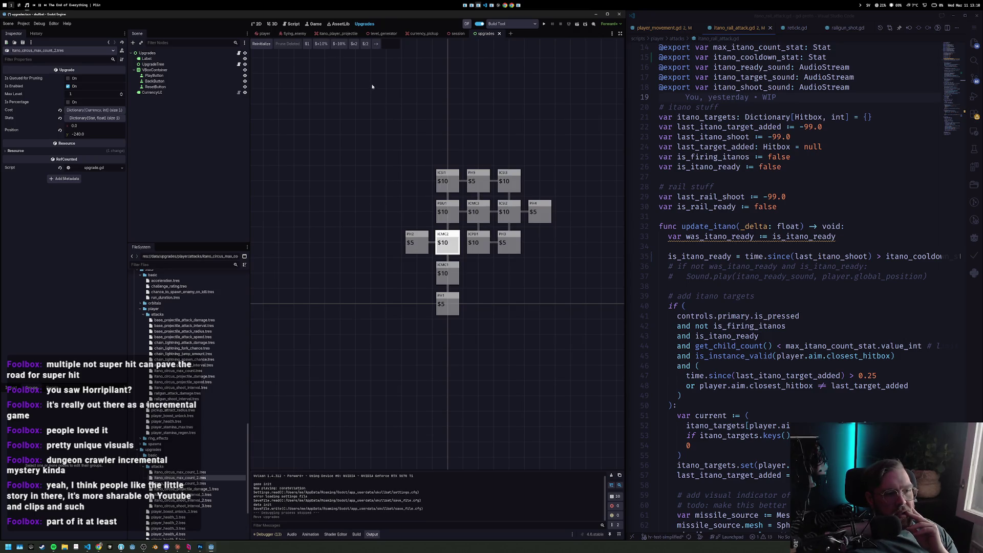
mouse_move(453, 237)
mouse_down()
mouse_move(453, 207)
mouse_move(425, 226)
mouse_move(449, 240)
mouse_move(449, 255)
mouse_up()
drag(528, 242, 509, 277)
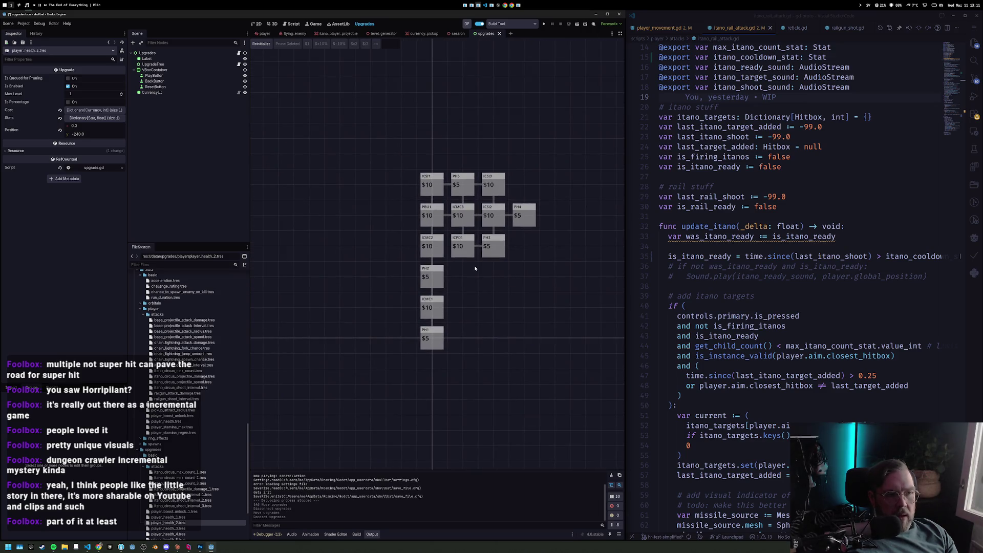
click(432, 277)
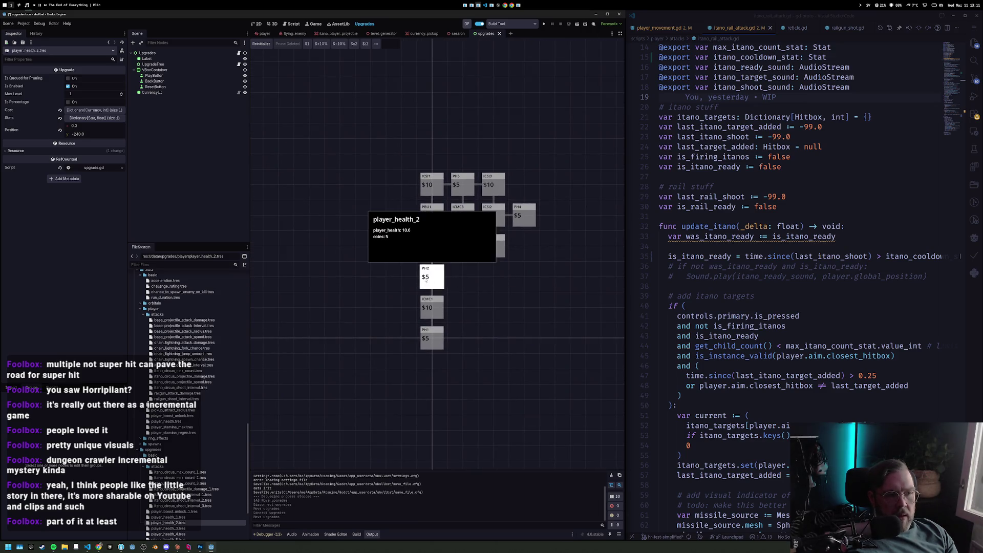
click(353, 45)
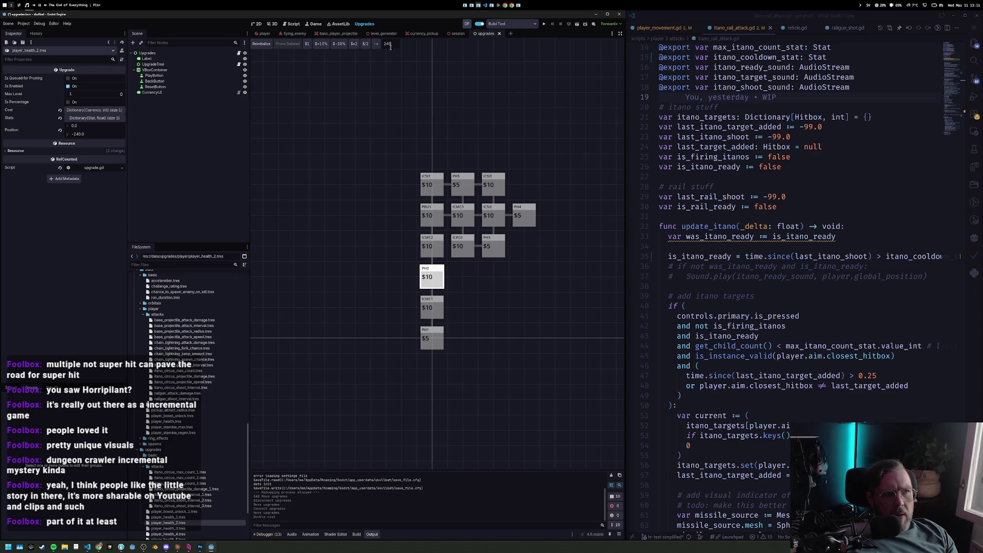
- Connect ICMC2 to the PH2 health upgrade below it
key(Delete)
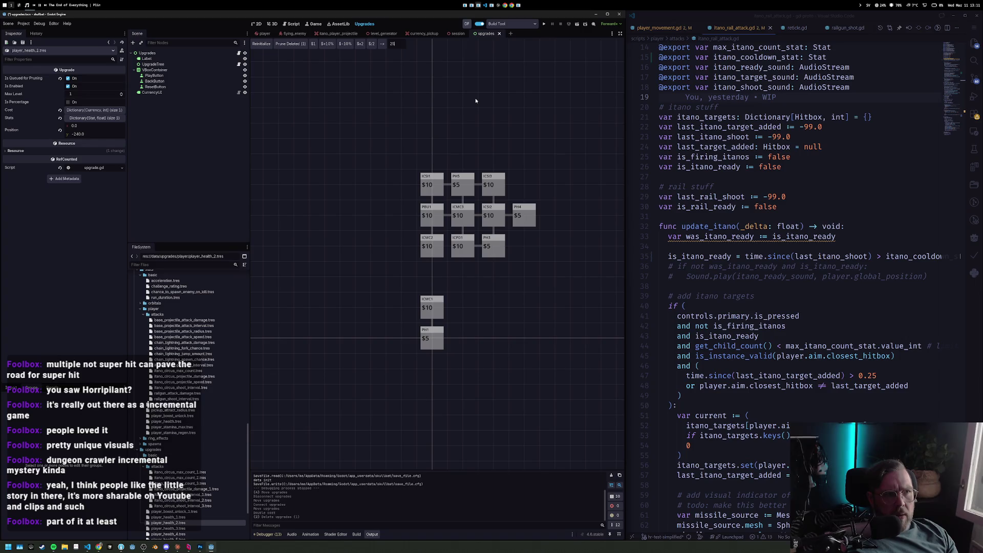
key(Return)
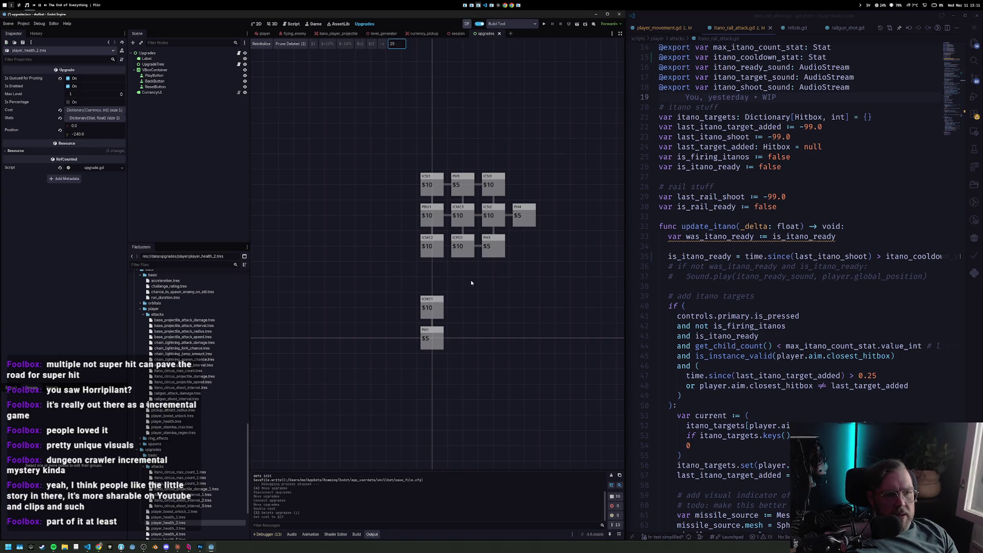
key(ctrl+z)
key(ctrl+z)
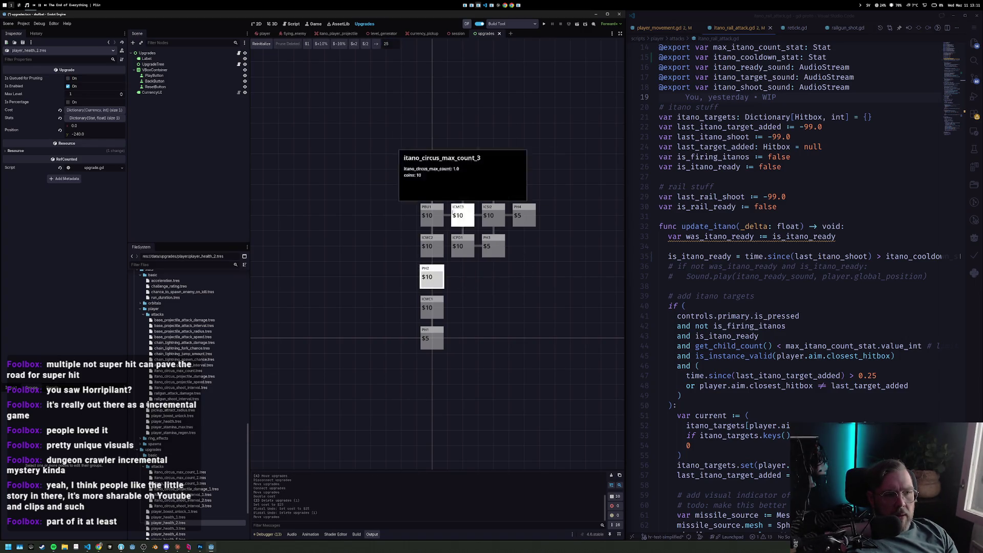
click(438, 248)
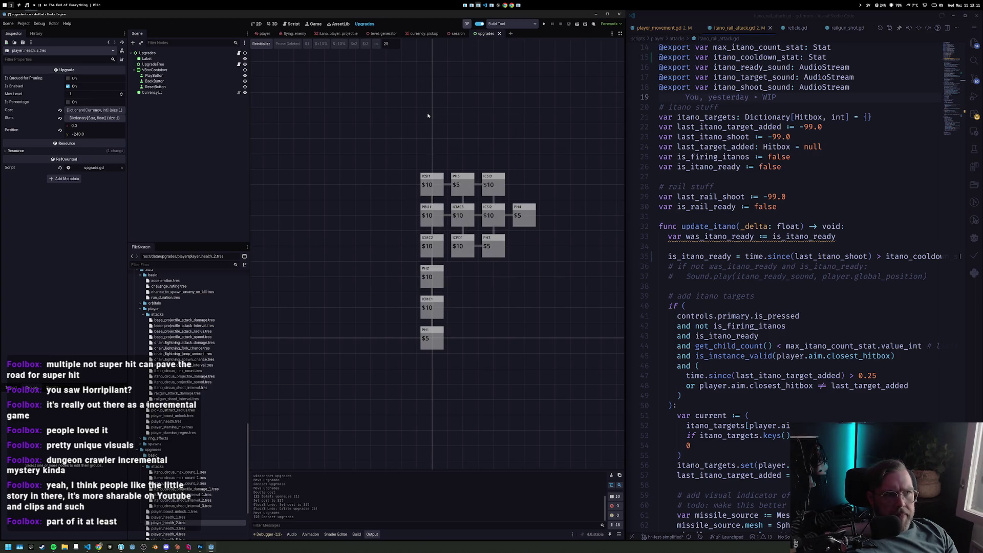
mouse_move(433, 128)
mouse_down()
mouse_move(494, 144)
mouse_move(423, 150)
mouse_up()
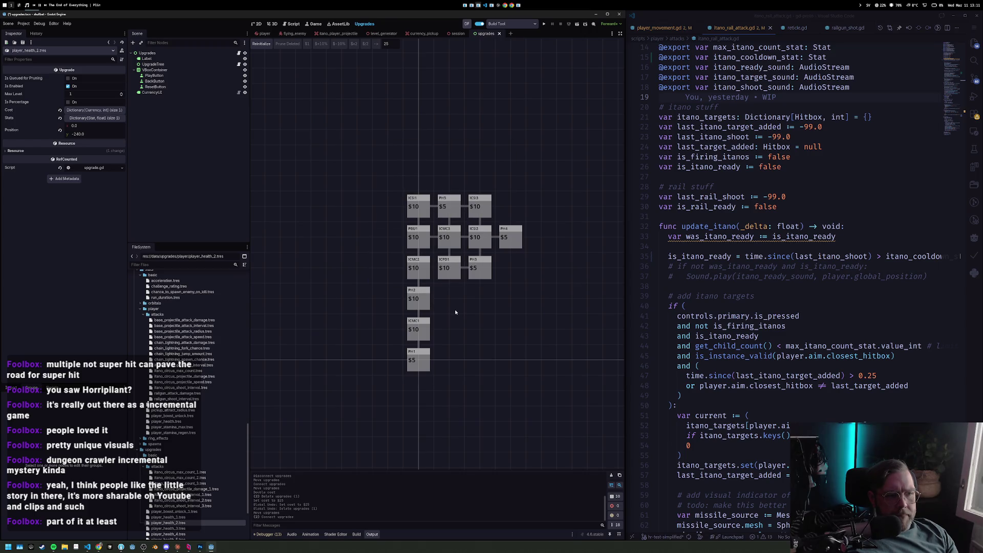
click(418, 300)
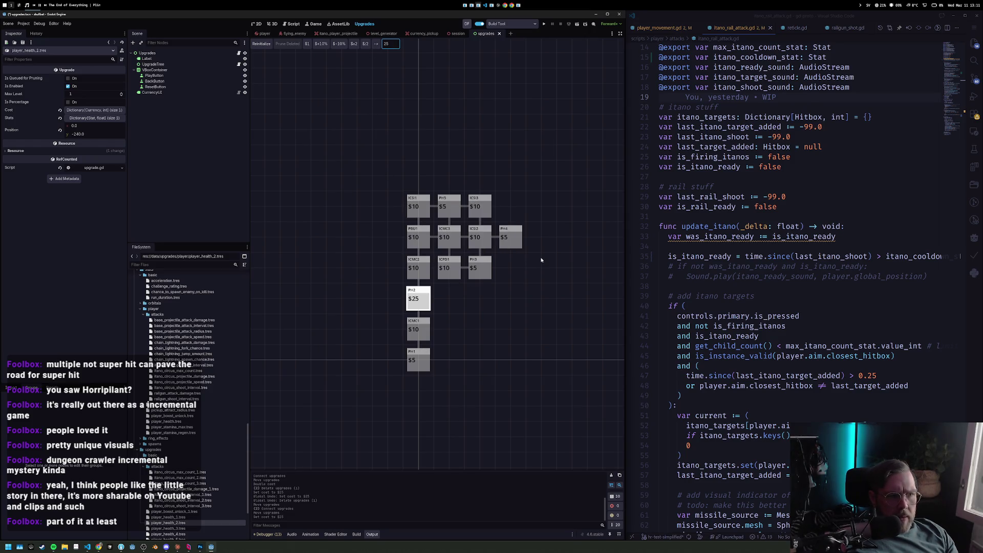
- Set the top three rows to $25, right columns to $50, rightmost four to $100, then launch the game
drag(387, 163, 540, 276)
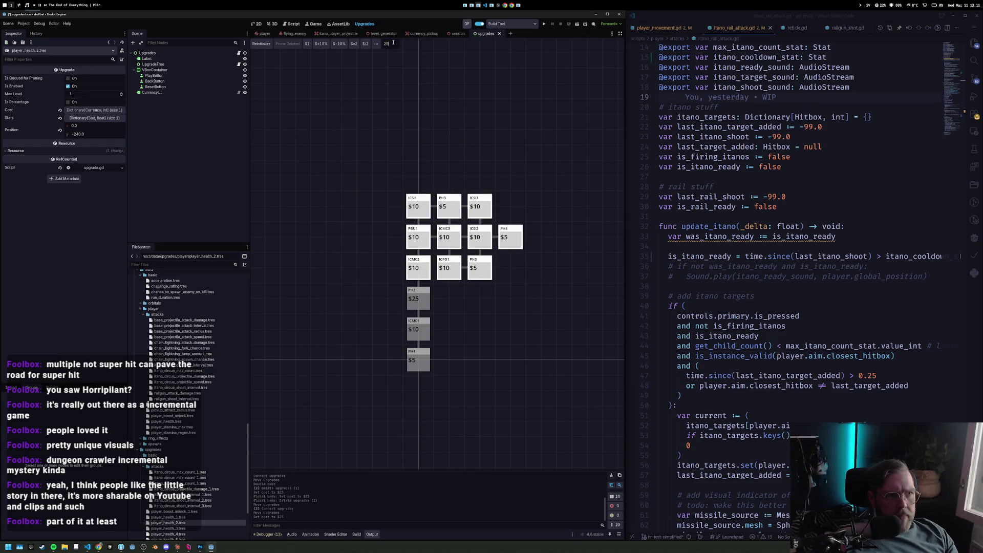
click(545, 262)
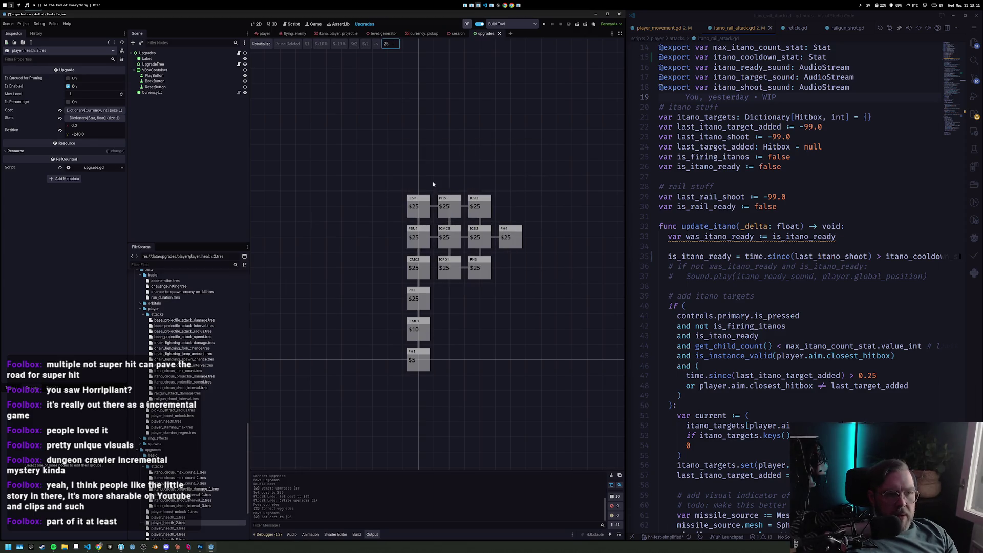
drag(433, 184, 523, 279)
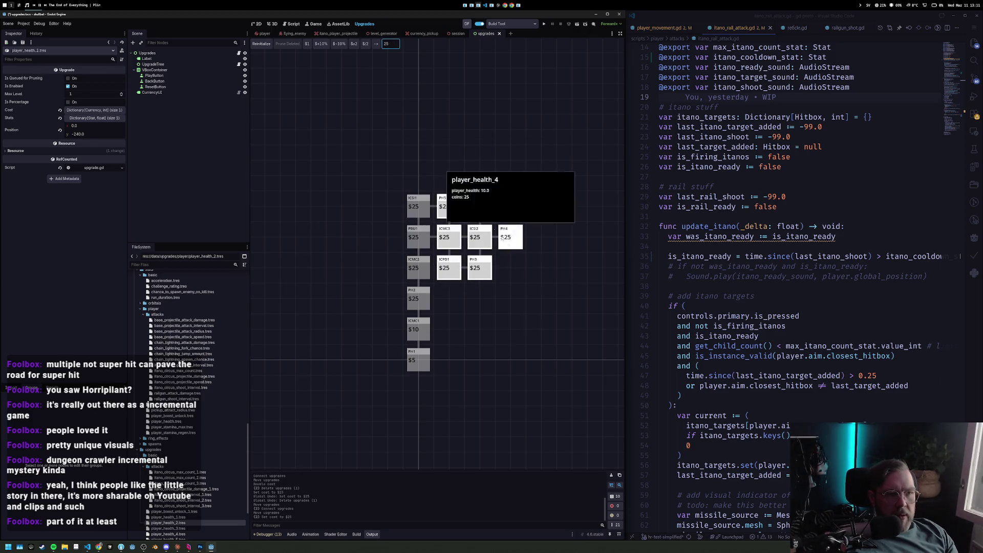
click(353, 44)
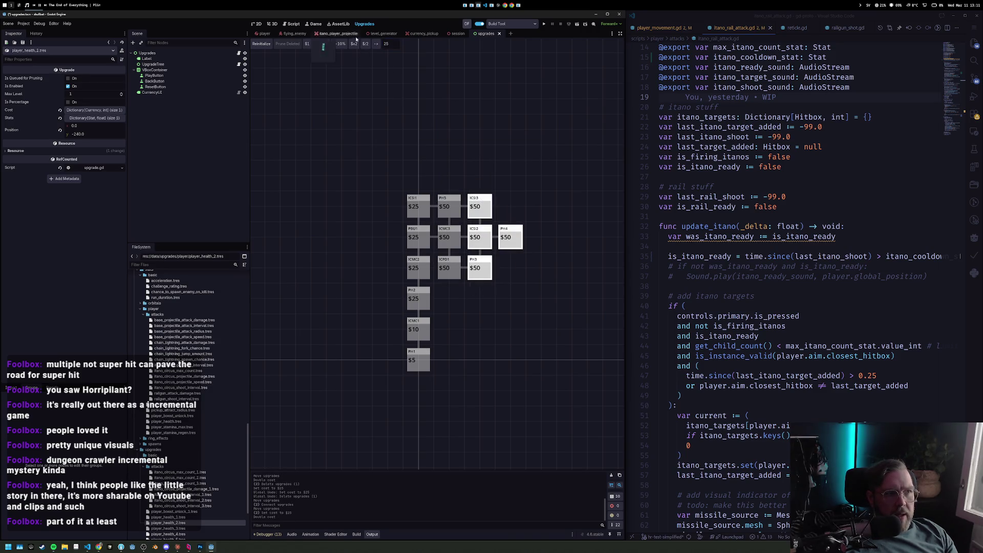
click(513, 130)
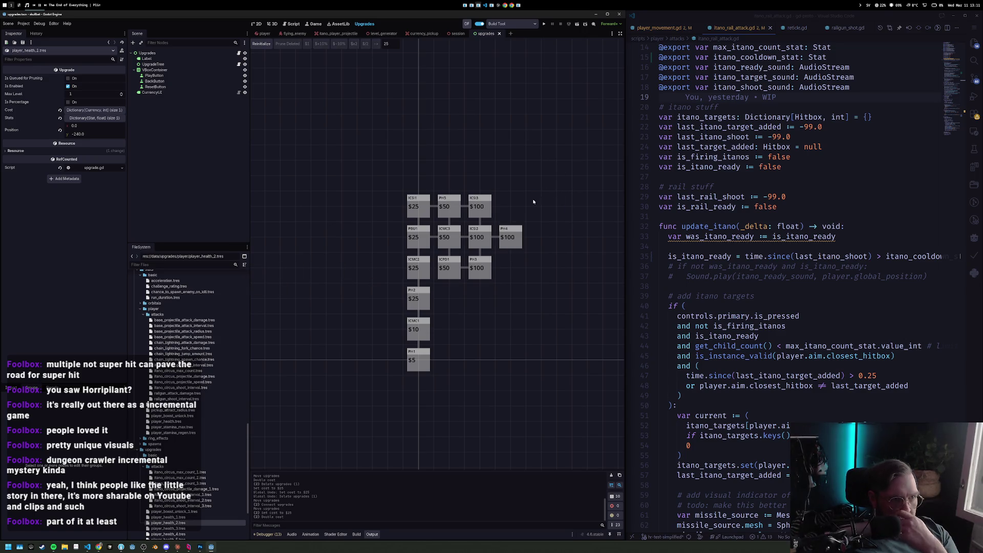
click(546, 24)
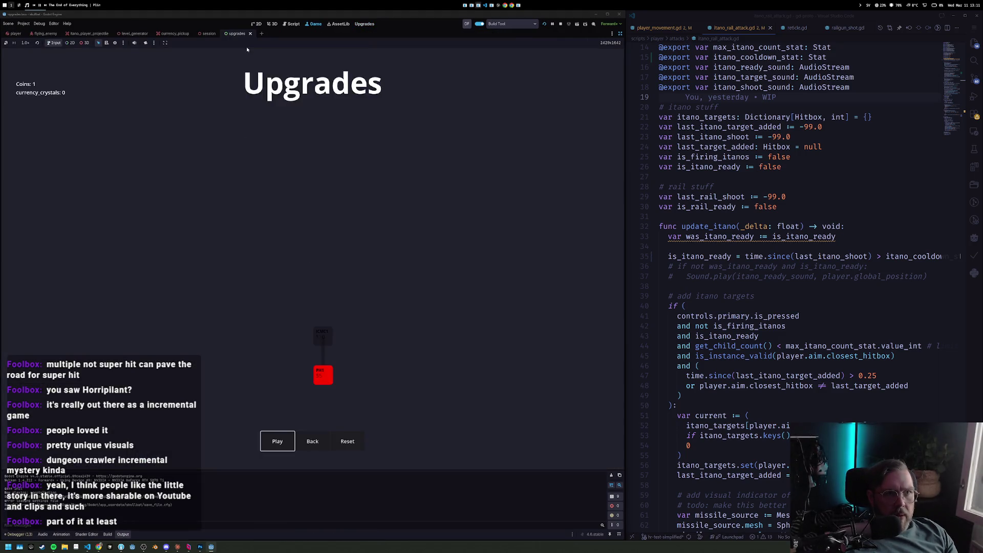
- Maximize the window and play a run, flying the bat and shooting until it ends
click(608, 14)
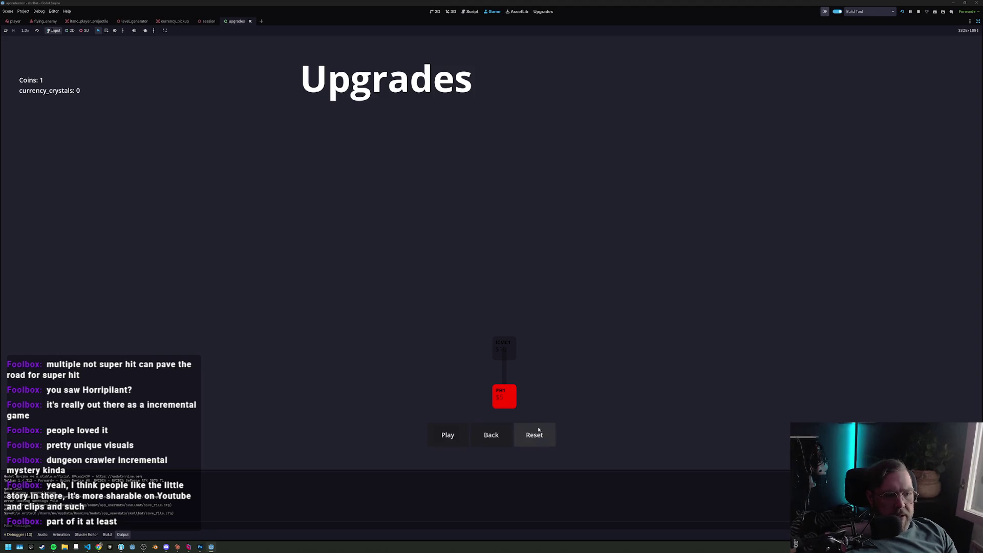
click(428, 439)
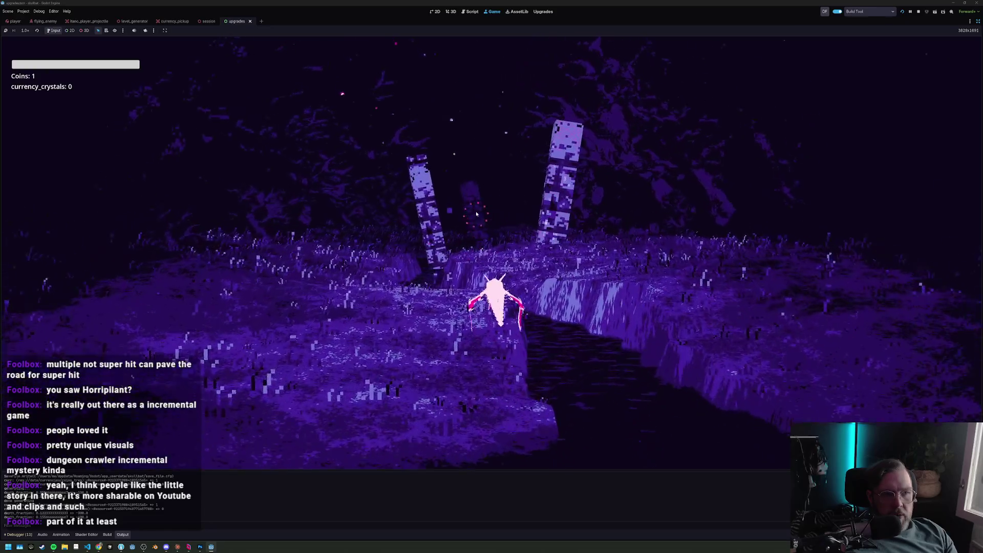
key(w)
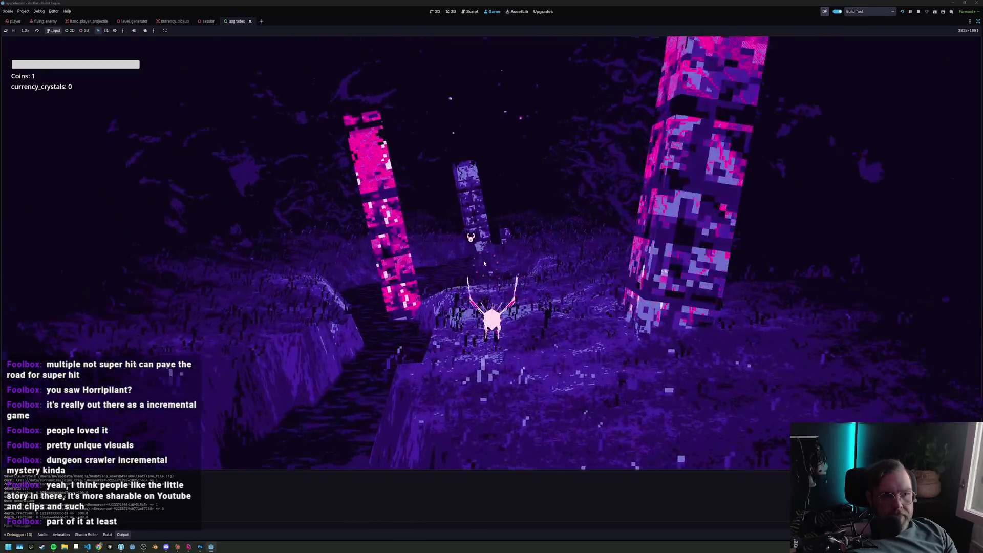
key(a)
click(476, 261)
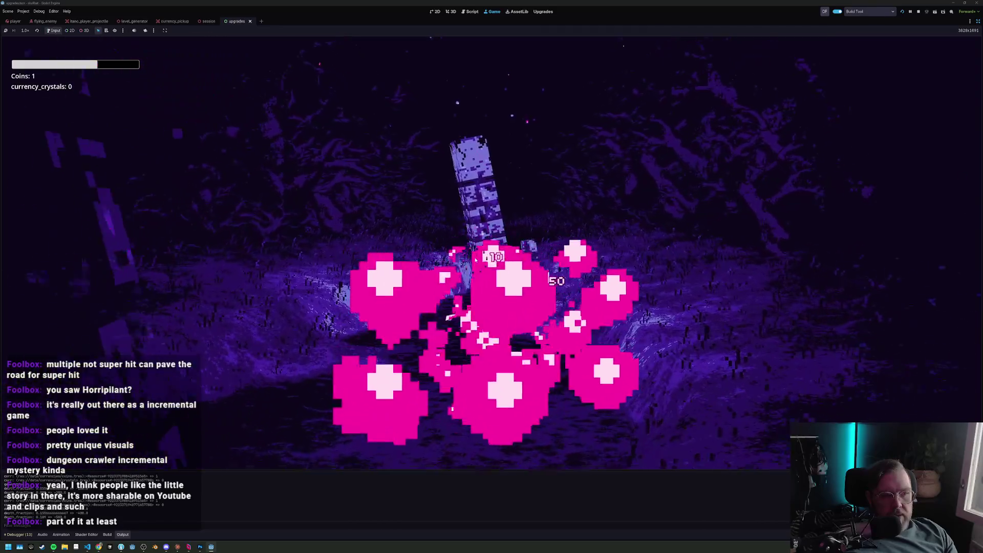
key(w)
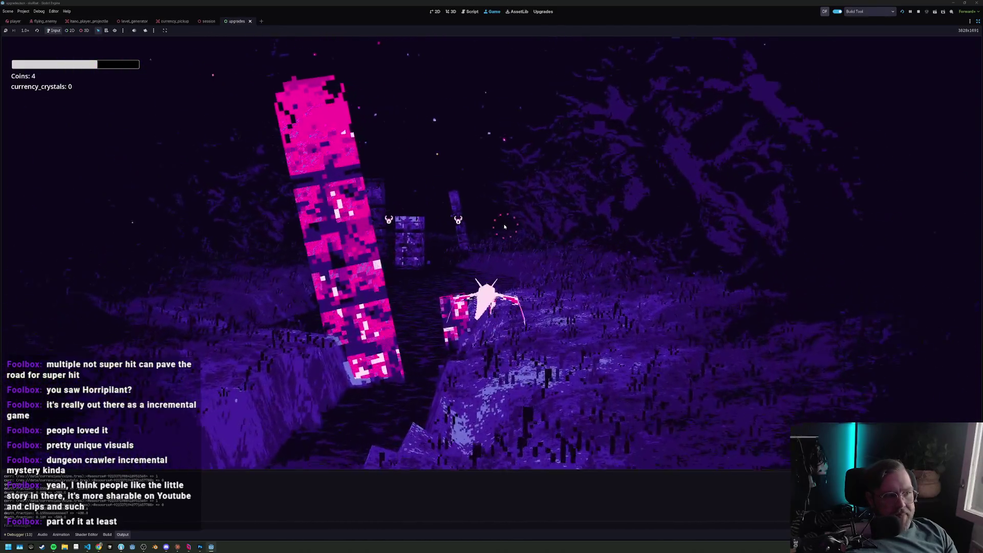
key(w)
click(413, 308)
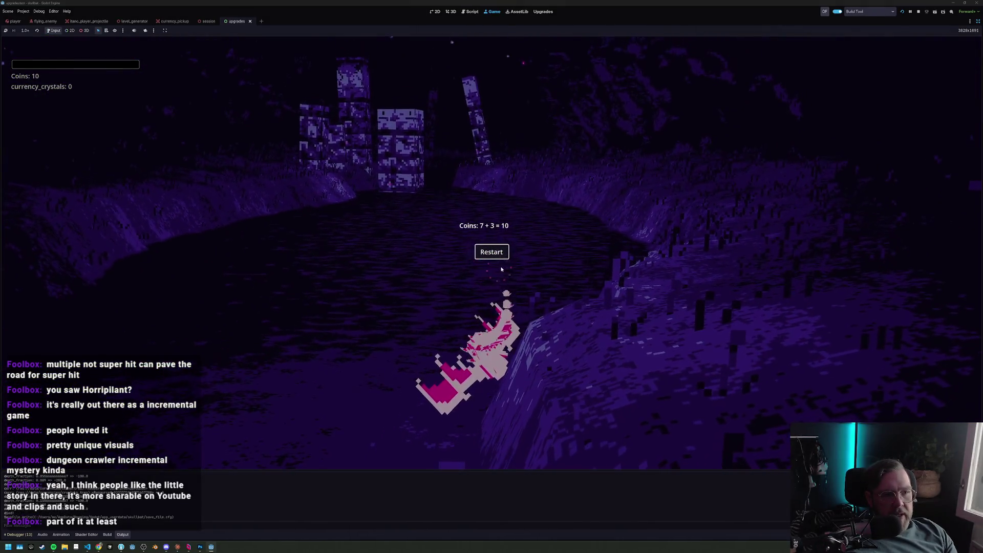
click(493, 253)
- Buy the first Player Health upgrade and play another run, ending with 17 coins
click(504, 396)
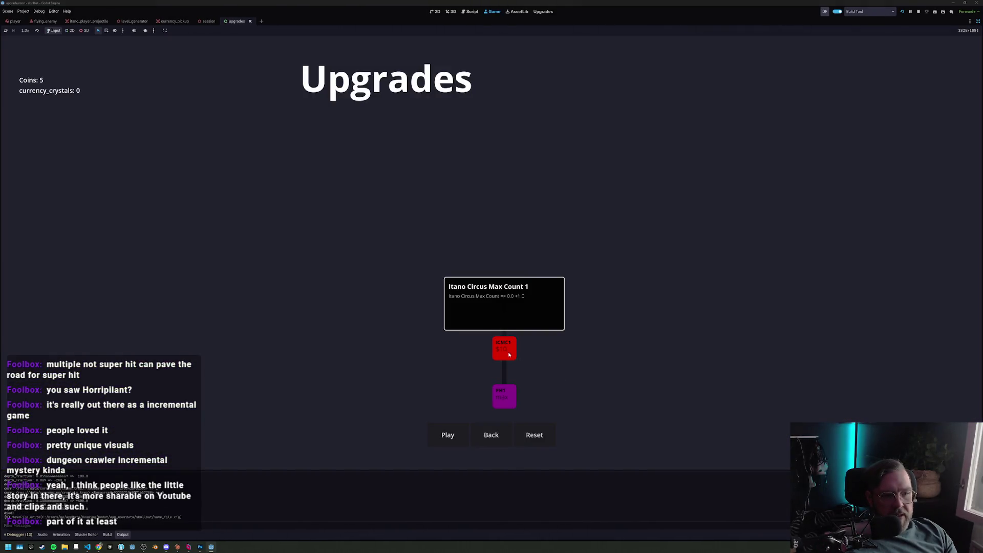
click(455, 433)
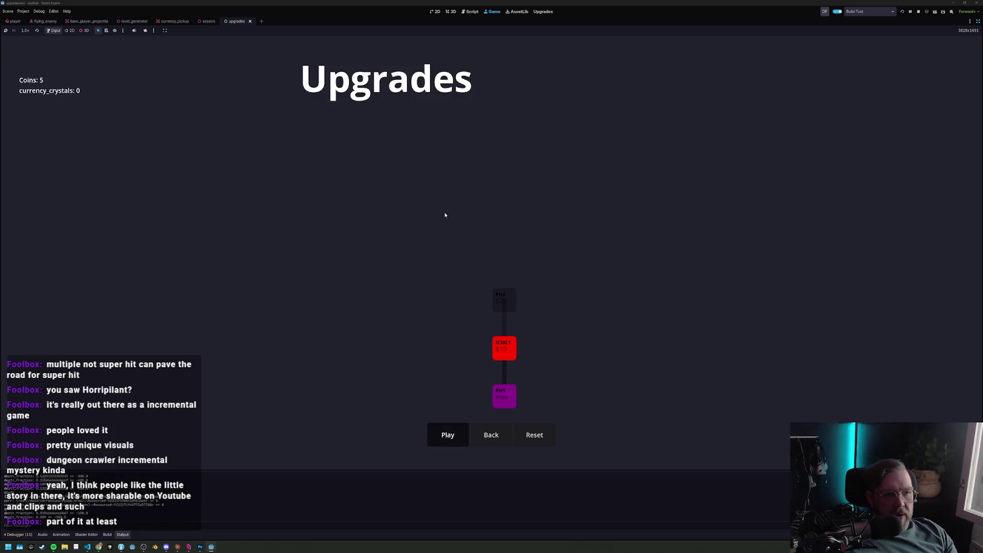
key(w)
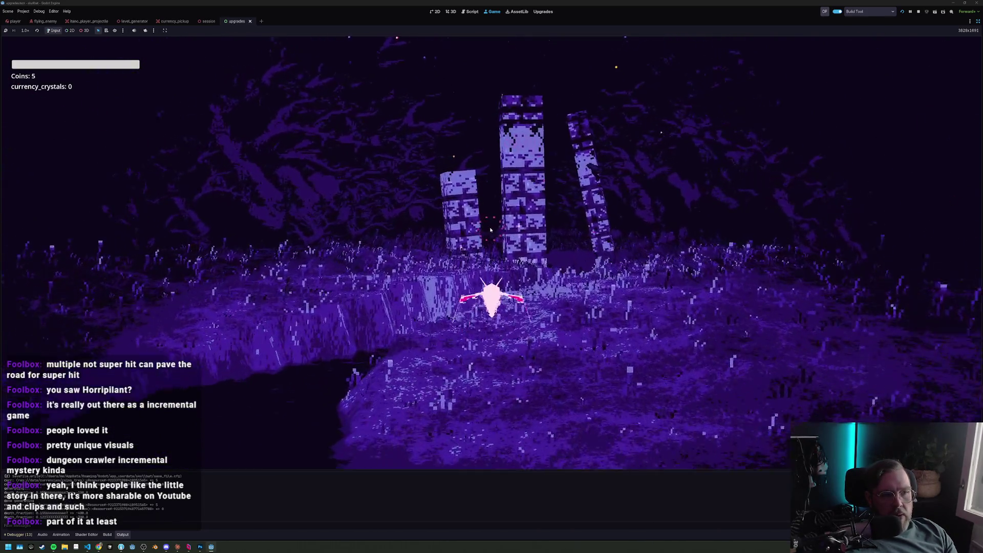
key(w)
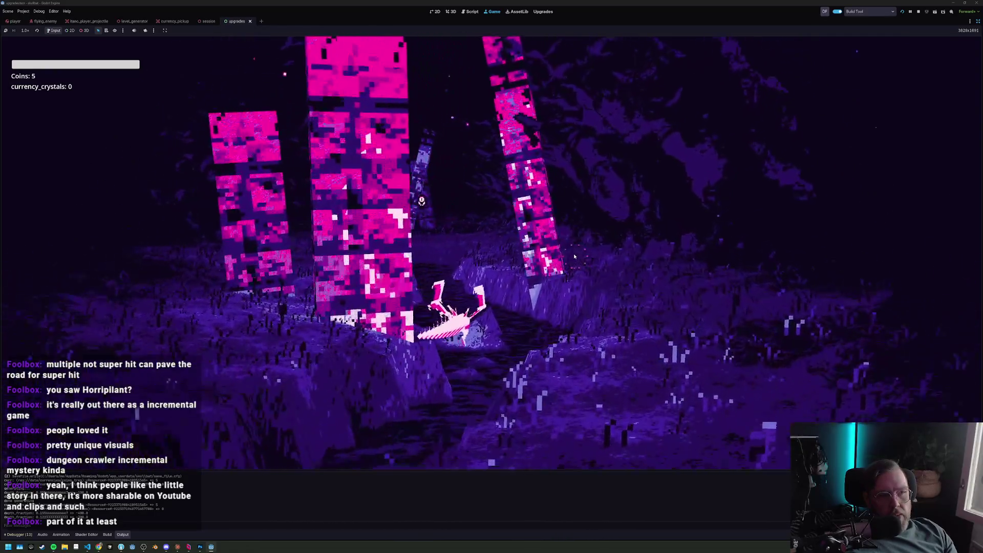
key(w)
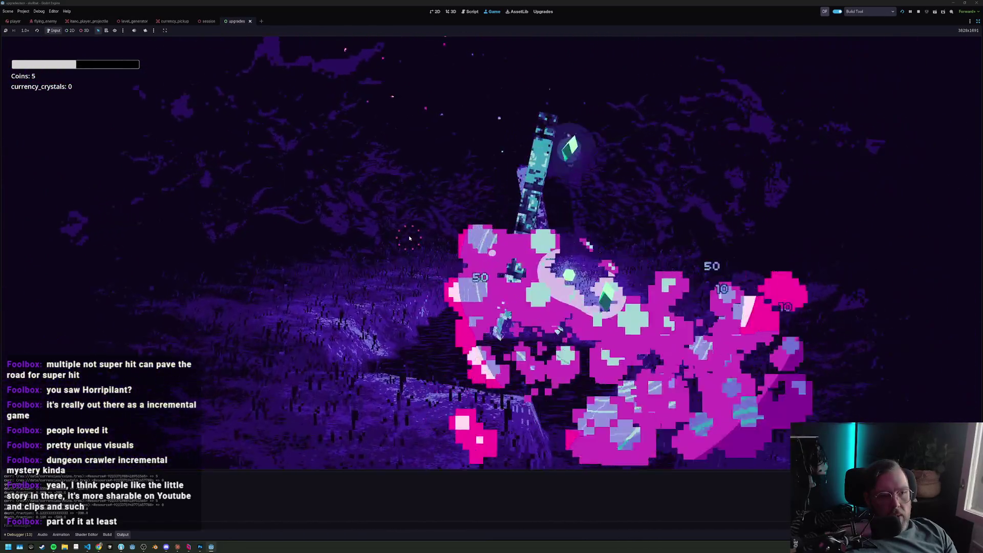
key(w)
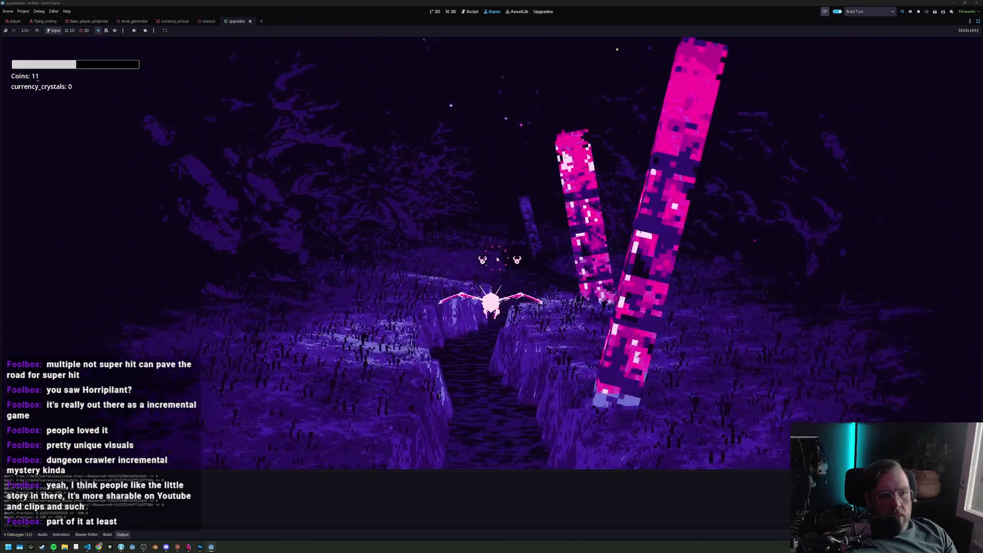
key(w)
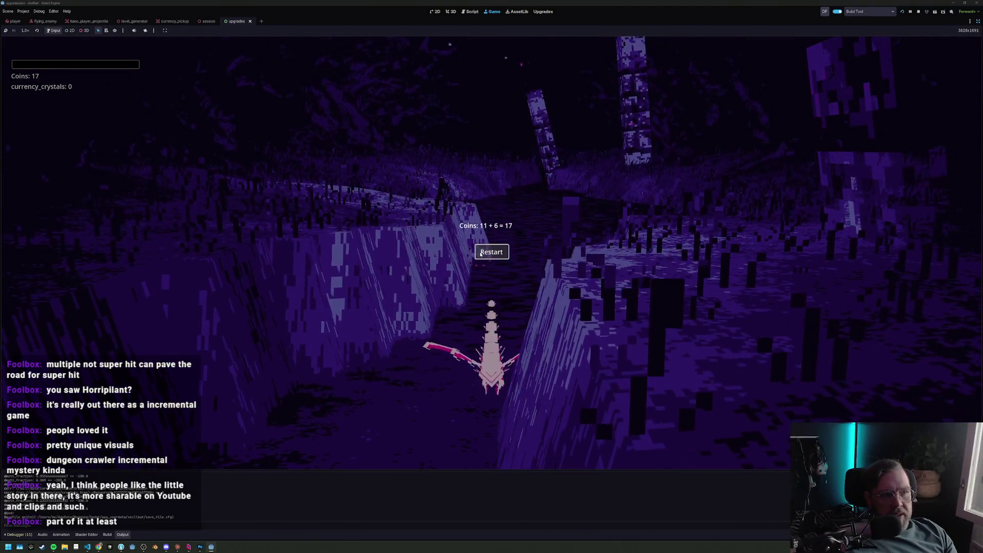
click(485, 251)
- Buy the Itano Circus Max Count 1 upgrade and start the next run
mouse_move(506, 342)
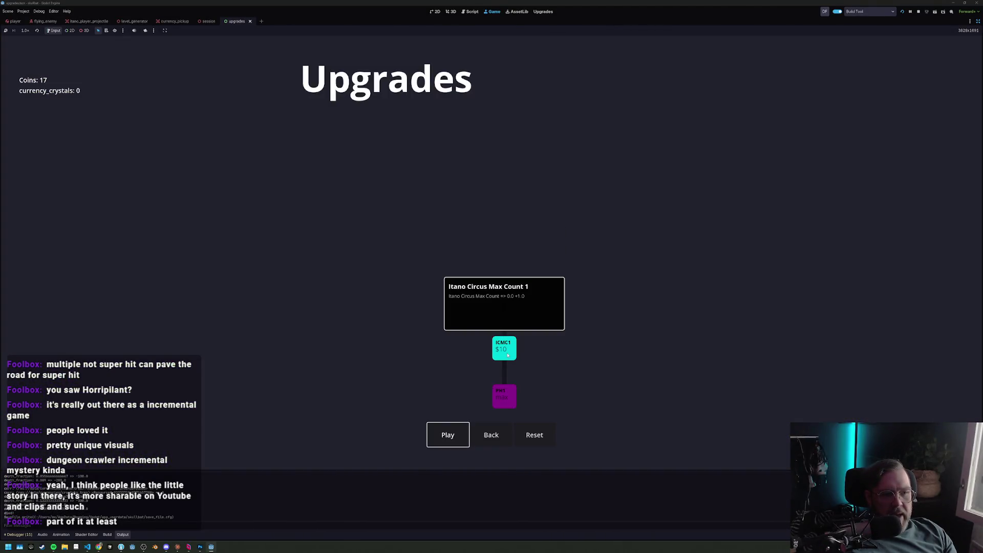
click(509, 355)
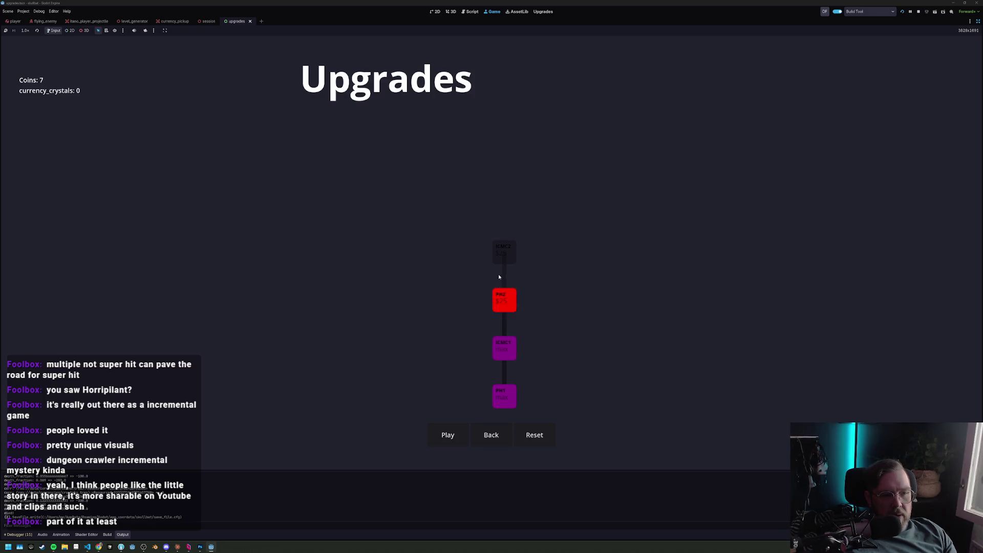
mouse_move(501, 259)
mouse_move(506, 305)
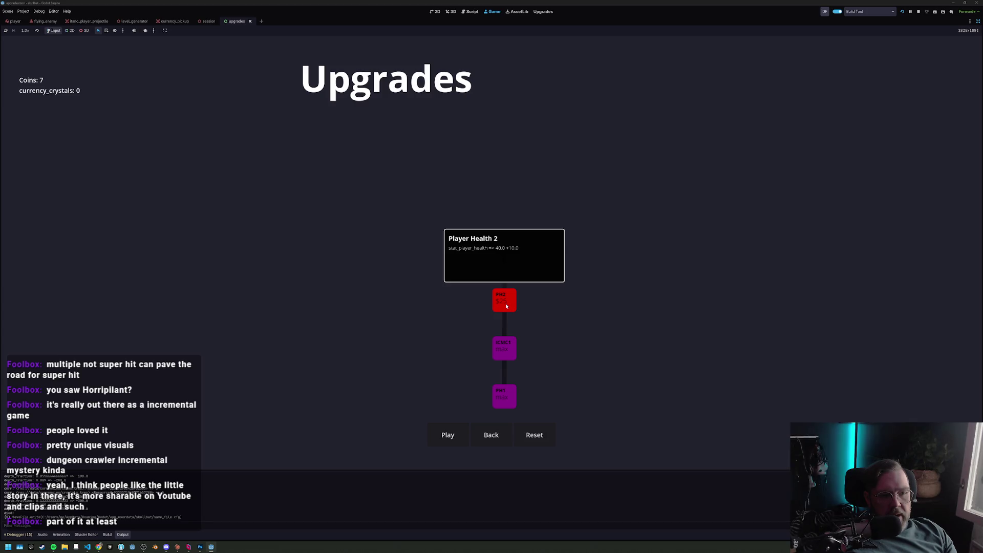
mouse_move(505, 346)
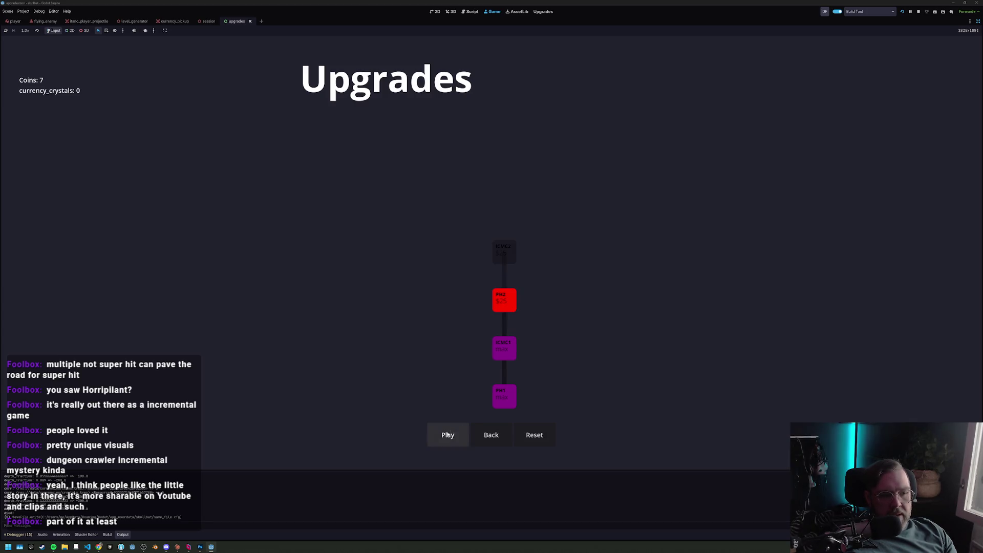
key(Return)
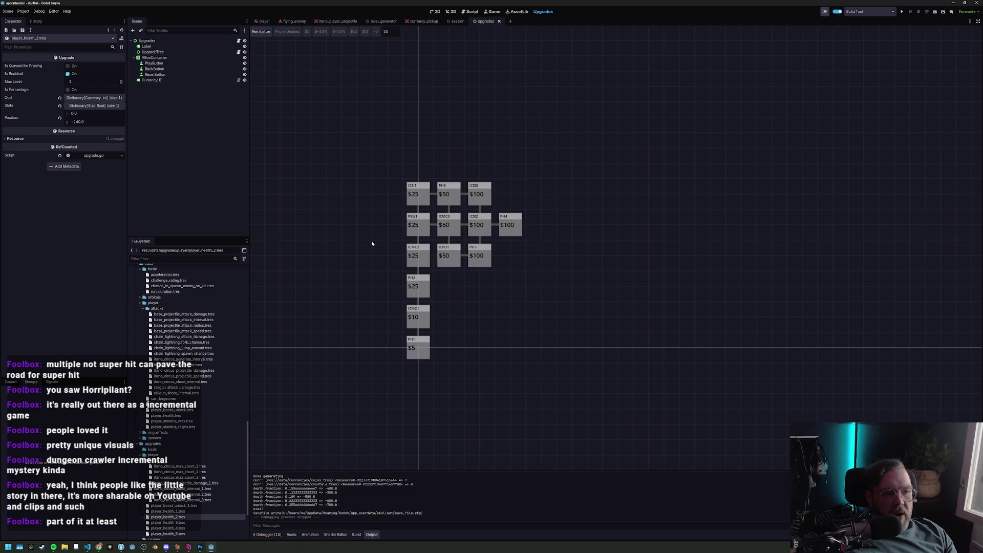
- Give ICSI1's shoot interval stat a base value of 1.0 and relaunch the game with F5
click(422, 199)
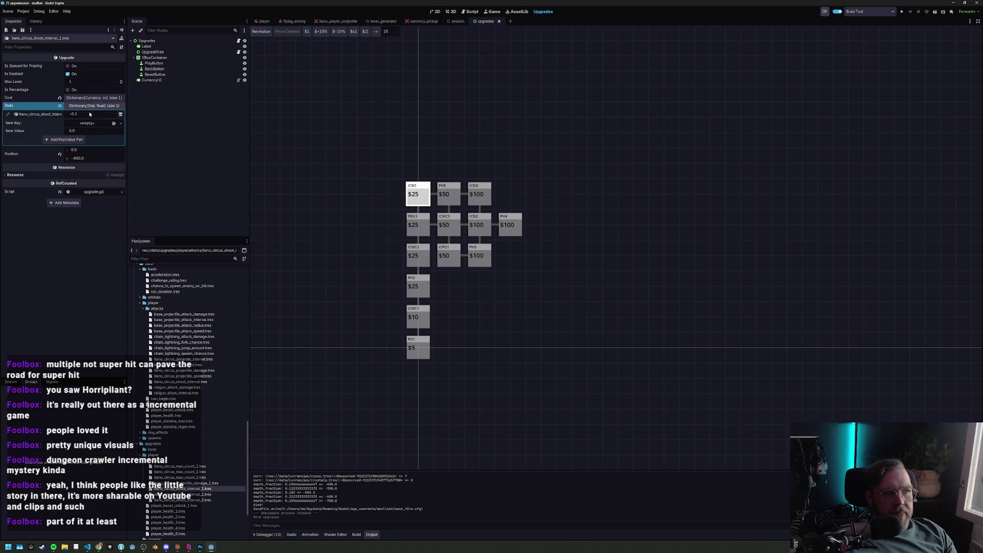
click(41, 114)
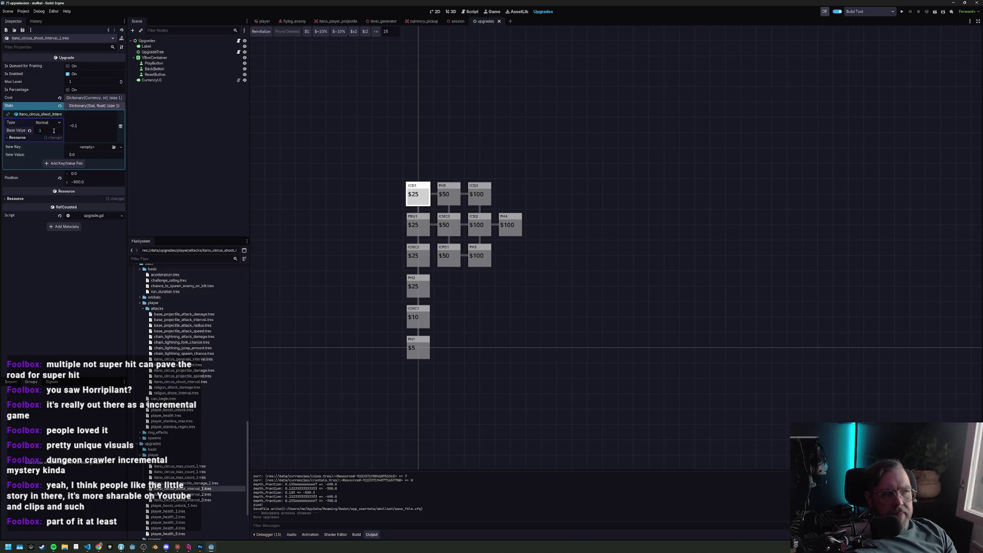
key(Return)
key(F5)
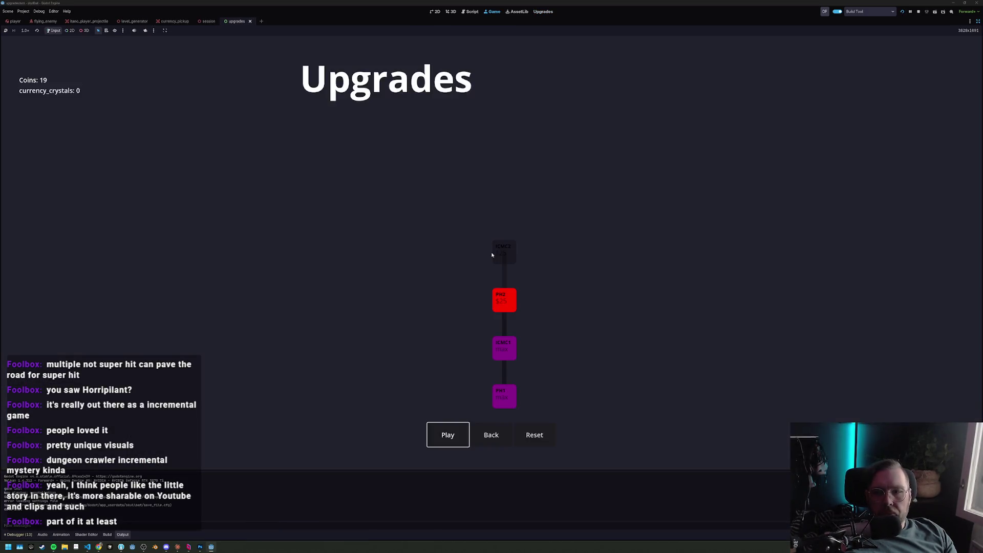
- Play a test run up to 25 coins, stop it, and tile Godot beside the code editor
key(Return)
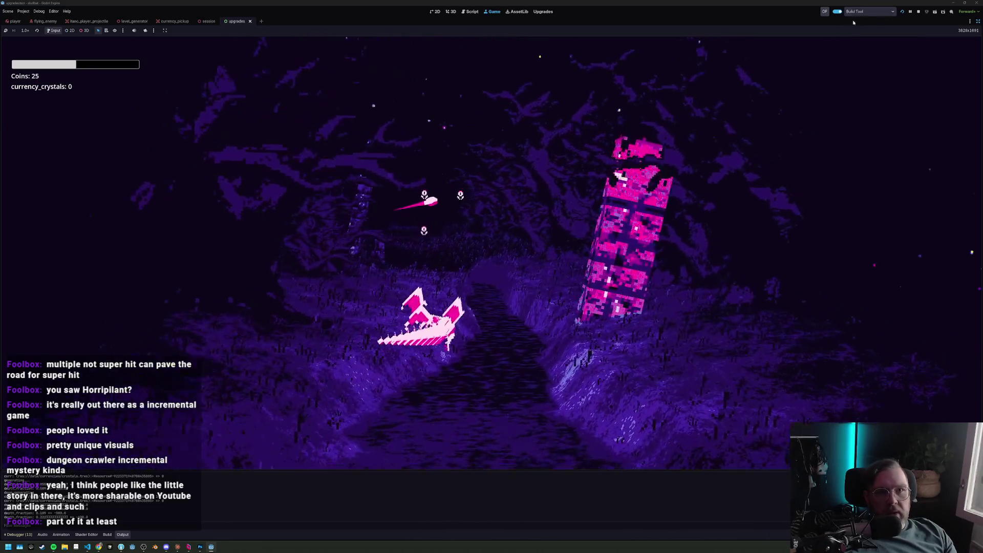
click(919, 11)
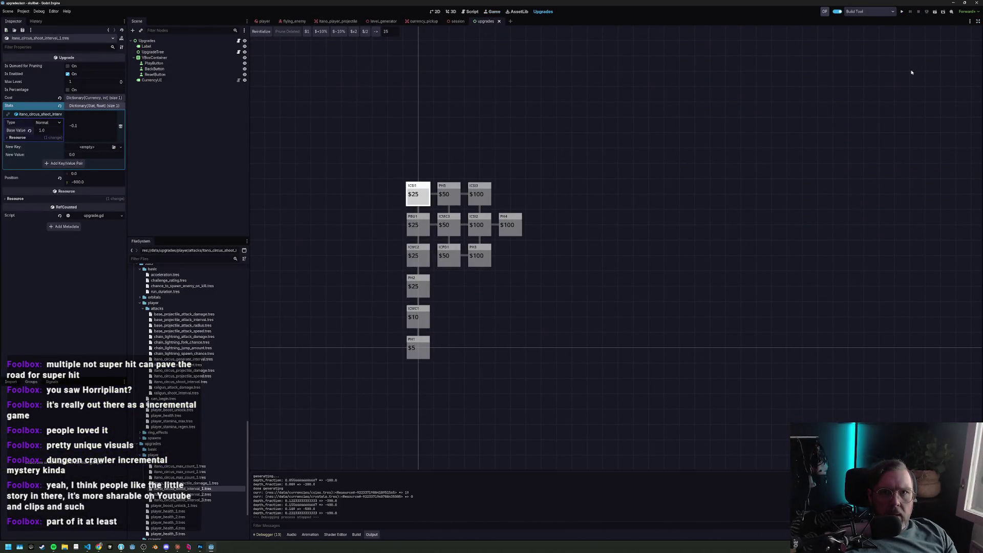
click(963, 6)
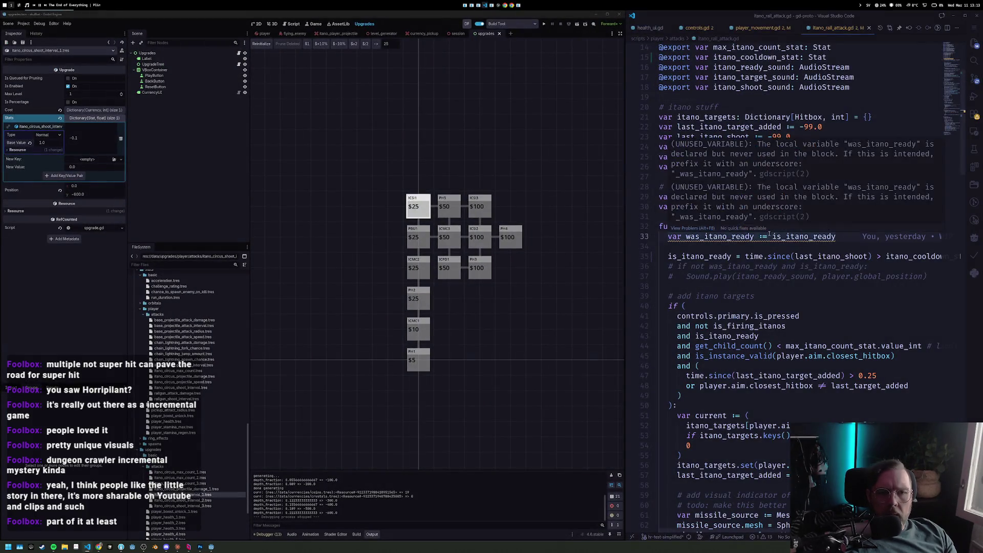
- Open spawn_point.gd through quick file search, then relaunch the game with F5
key(ctrl+p)
text(spawnpo)
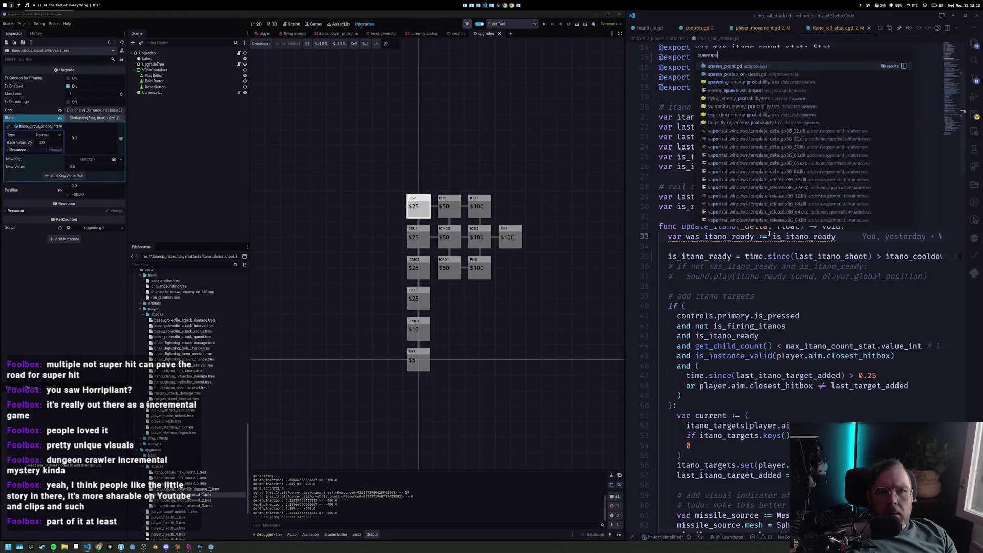
key(Return)
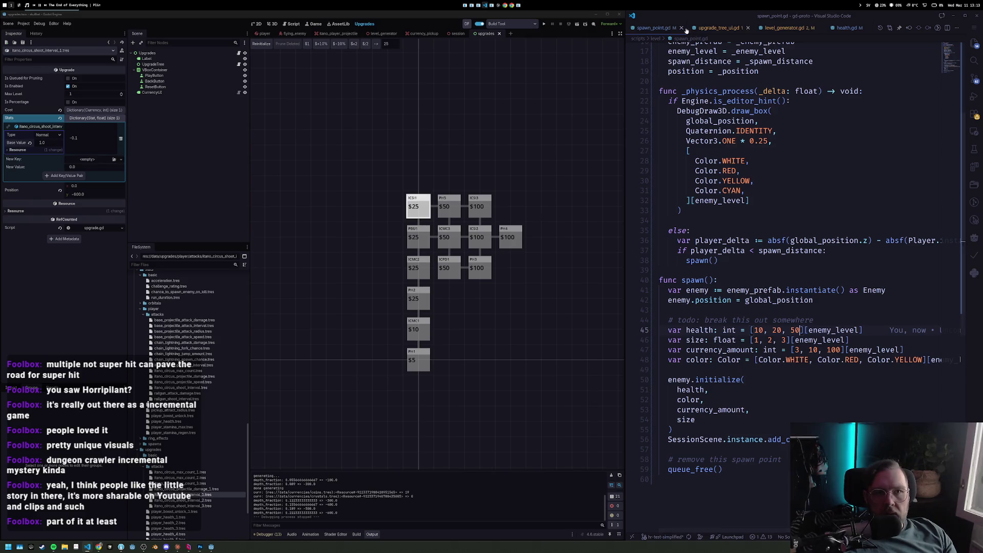
key(F5)
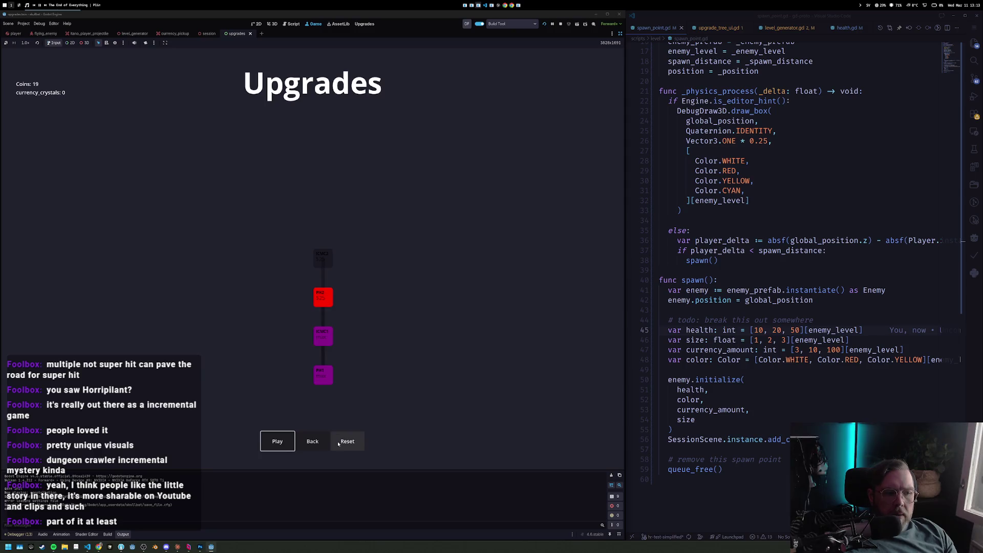
- Play a run, return to the upgrades, and buy Player Health 1
key(Return)
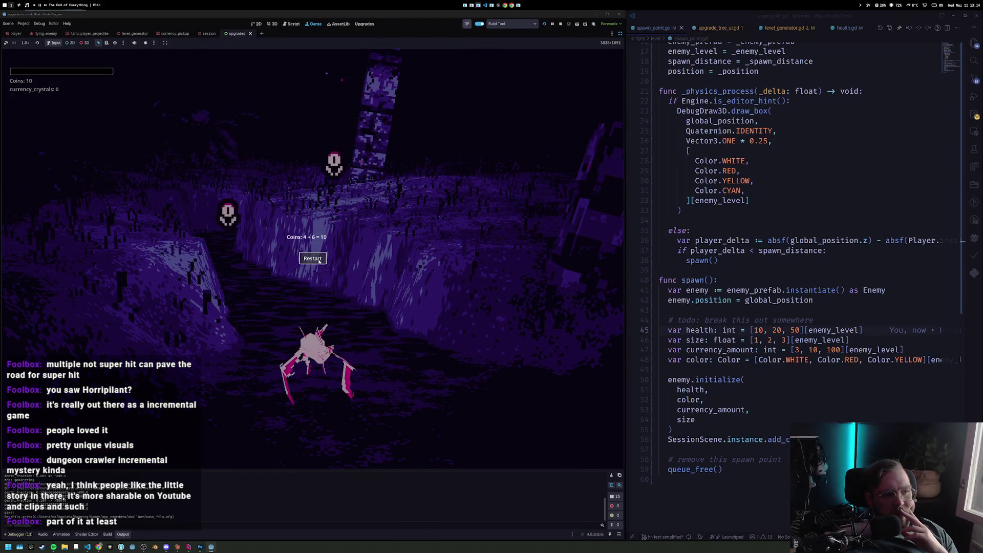
click(320, 263)
click(328, 380)
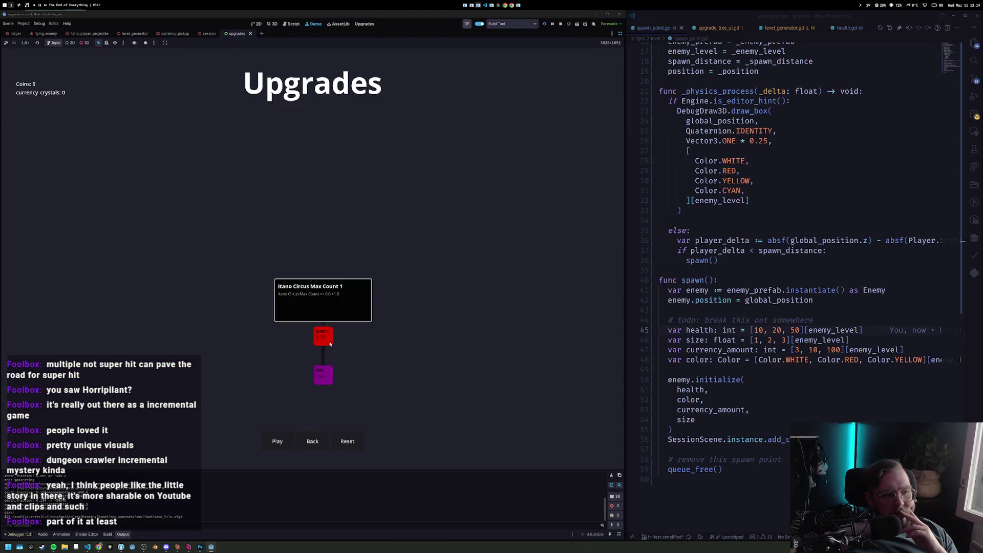
- Play a second run with Player Health 1, then start a third
key(space)
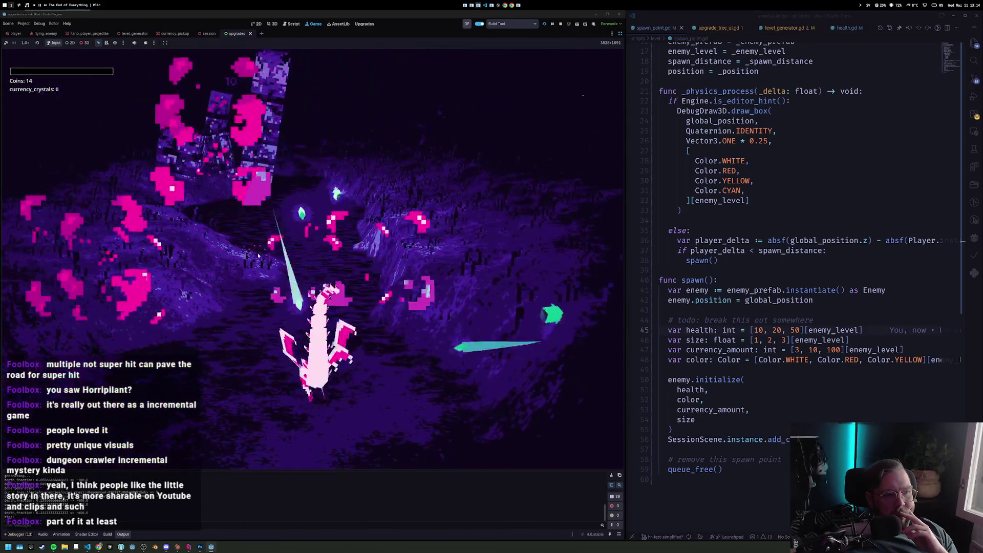
click(308, 258)
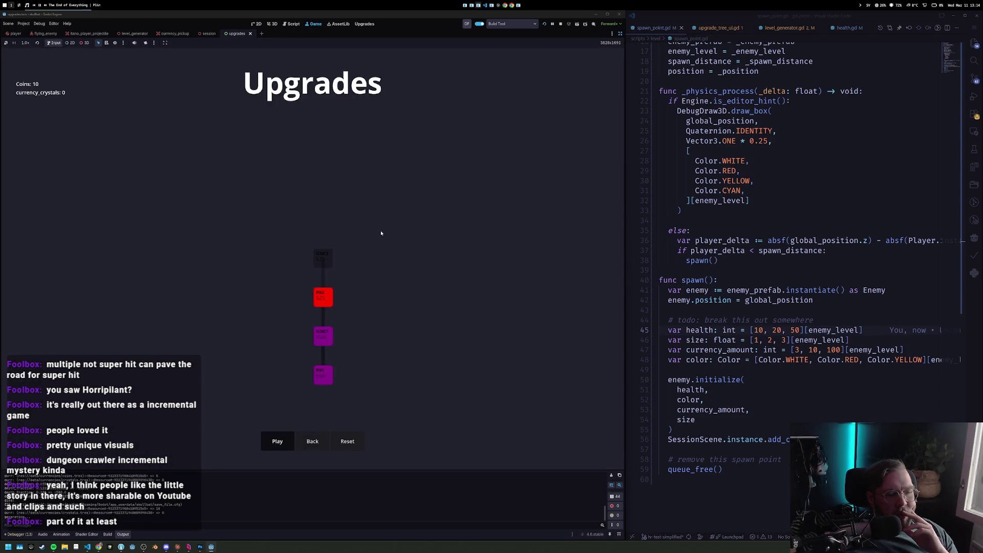
key(Return)
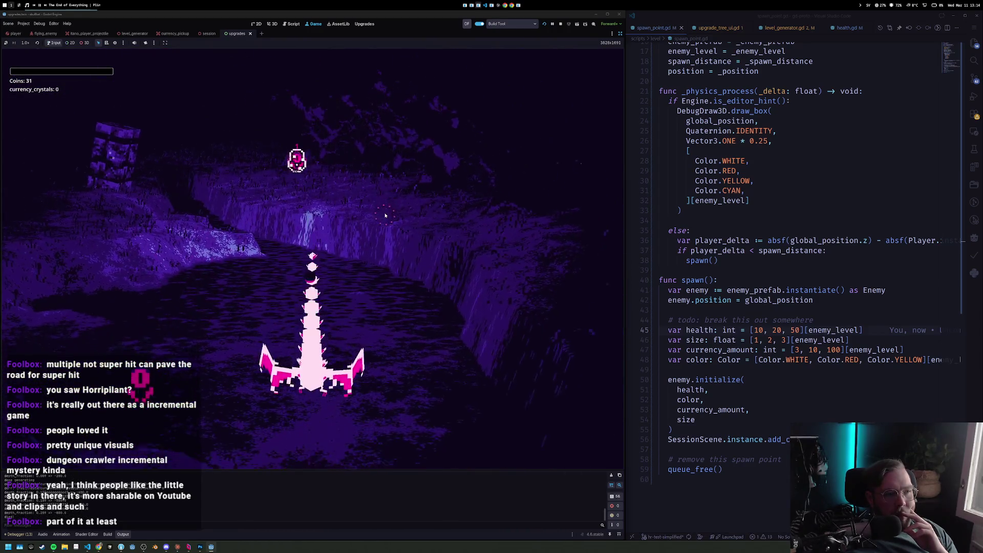
- Finish the current run, play one more to 36 coins, then stop the game
click(321, 262)
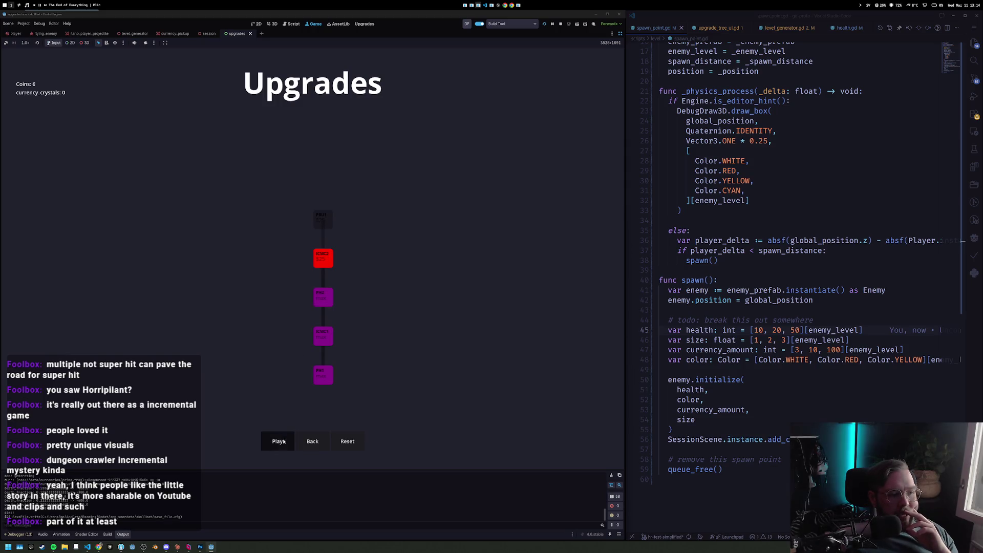
key(Return)
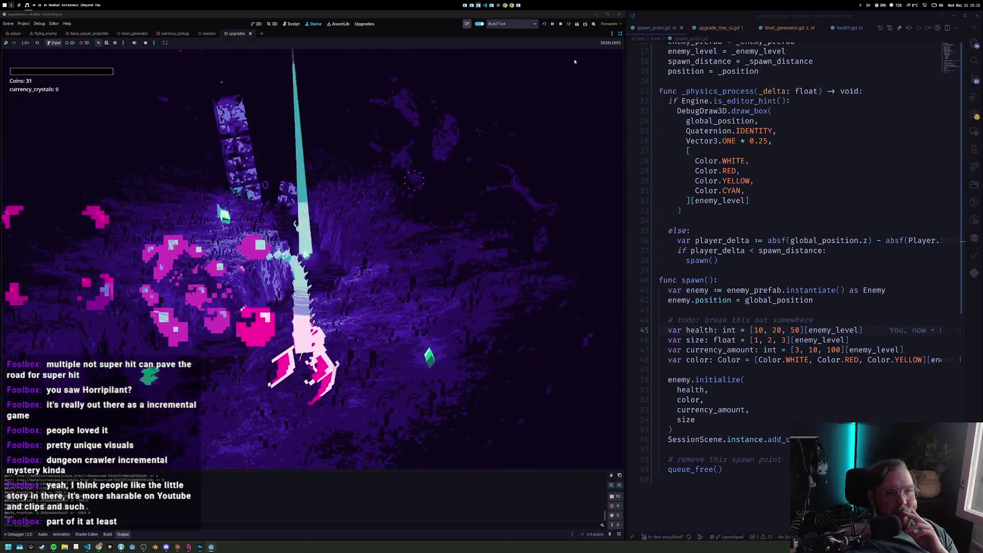
click(324, 263)
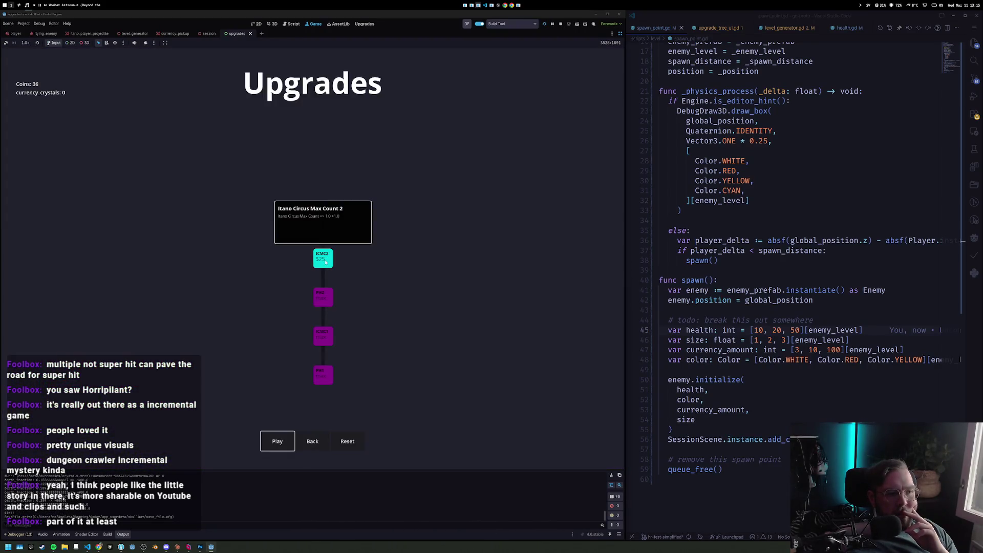
click(561, 25)
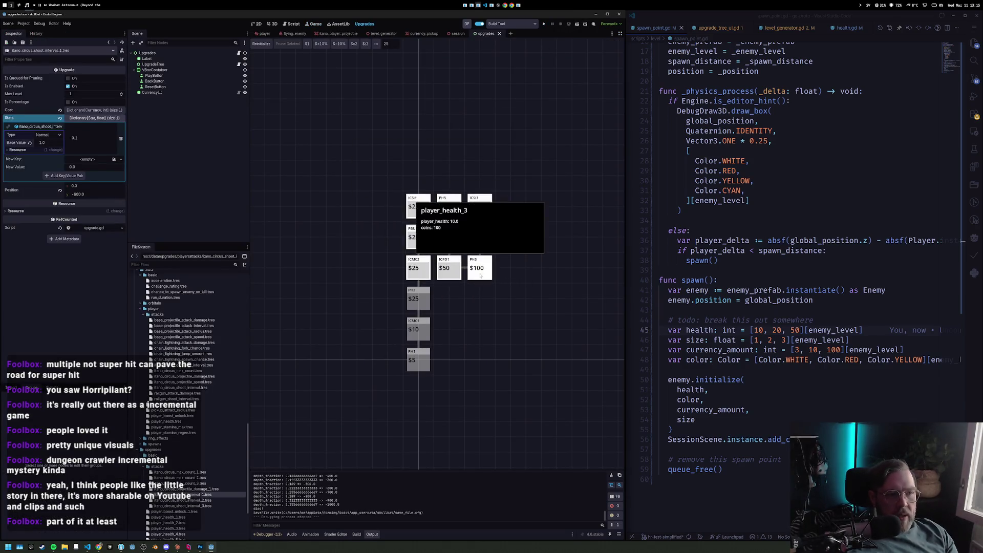
- Move Player Health 3 lower and add an itano circus projectile_damage upgrade
click(478, 240)
drag(477, 232, 492, 226)
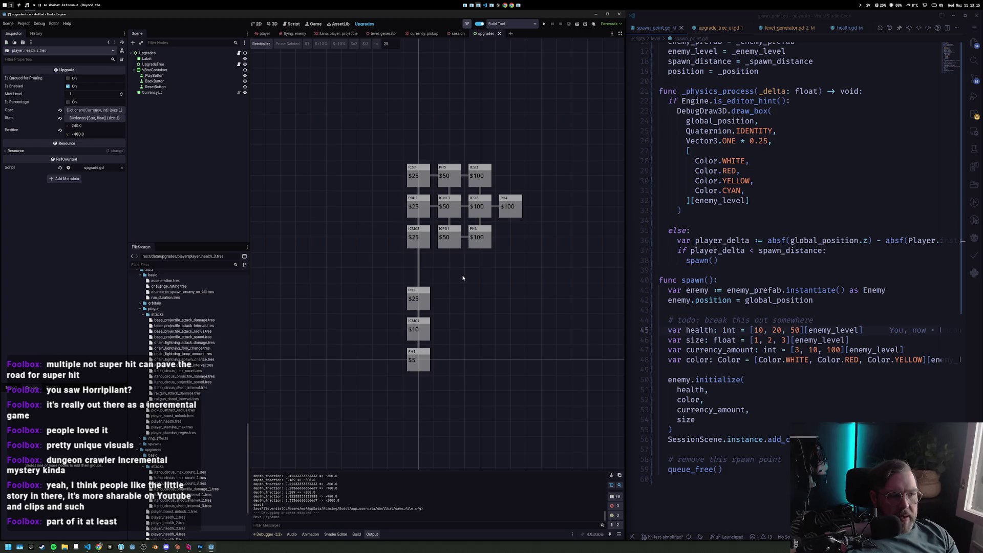
key(a)
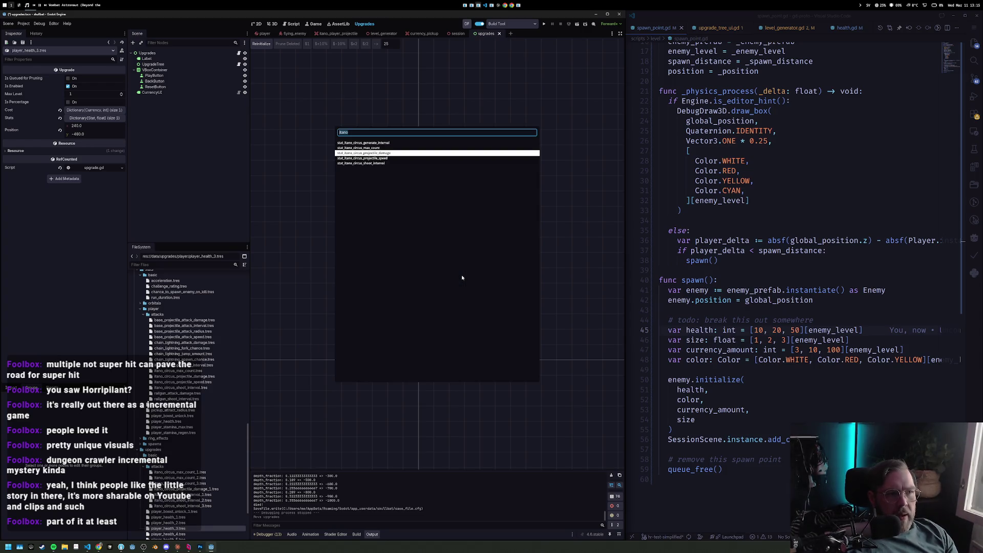
key(Return)
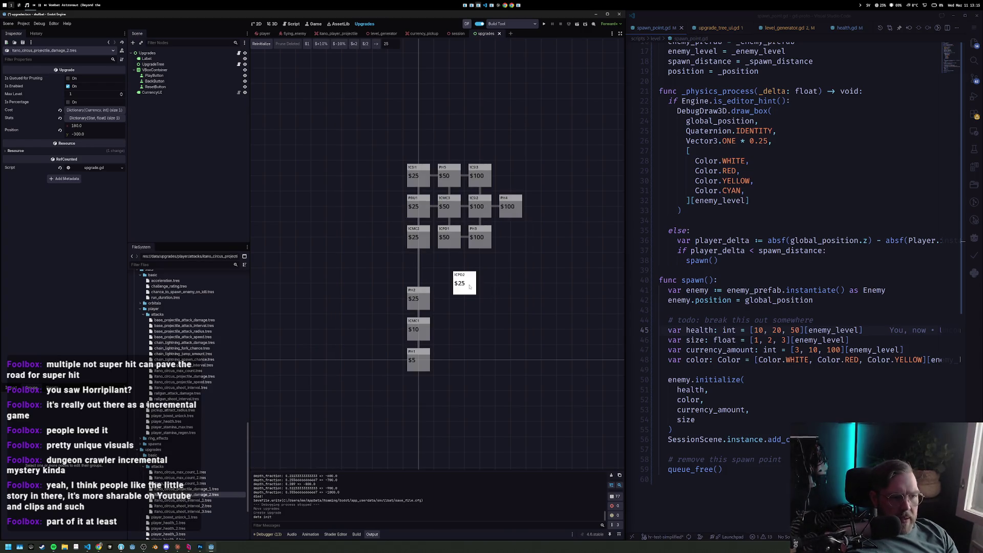
- Reposition ICPD1 onto the tree line, ICMC2 down-right, and the ICPD2 group down-left
click(449, 244)
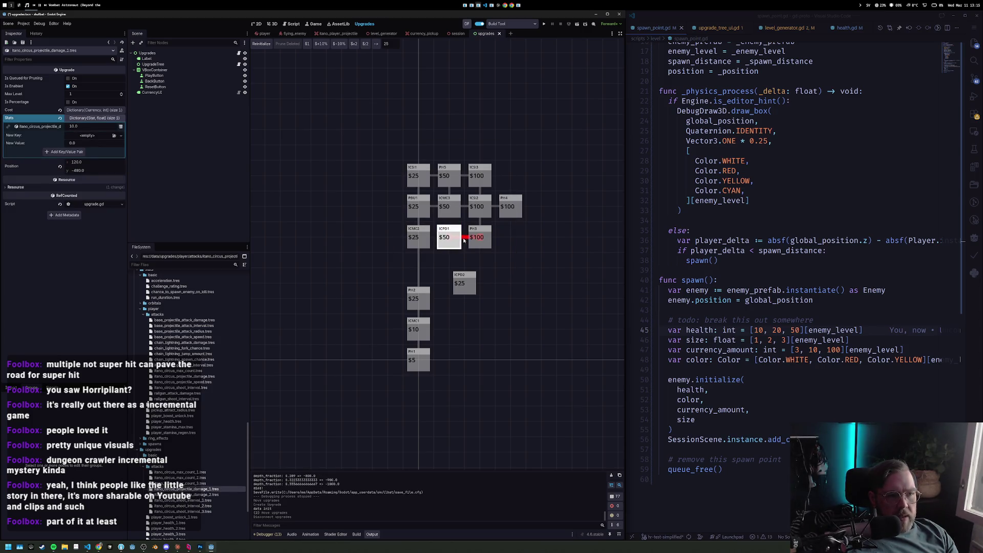
mouse_move(439, 264)
mouse_down()
mouse_move(426, 270)
mouse_move(470, 273)
mouse_move(452, 243)
mouse_up()
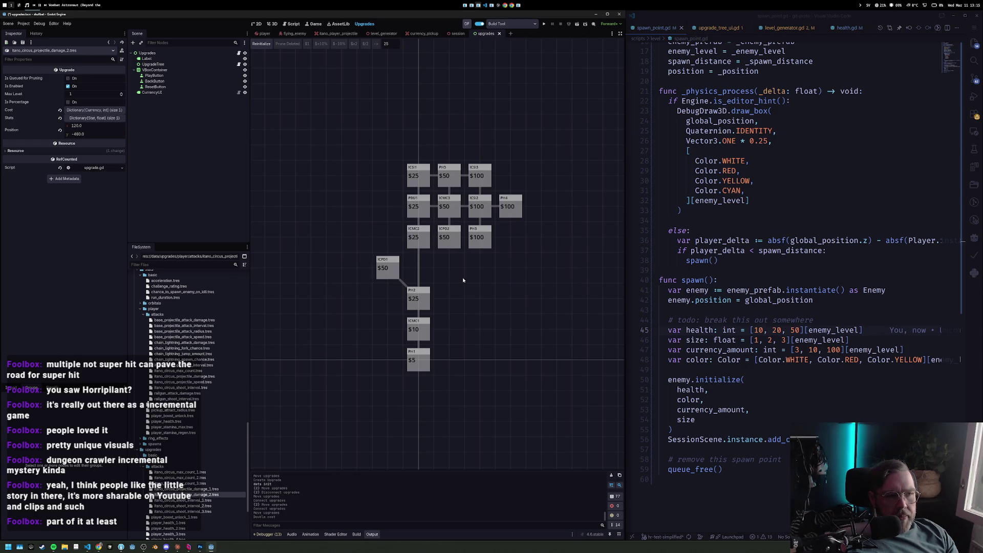
mouse_move(425, 232)
mouse_down()
mouse_move(441, 263)
mouse_move(423, 267)
mouse_move(476, 285)
mouse_up()
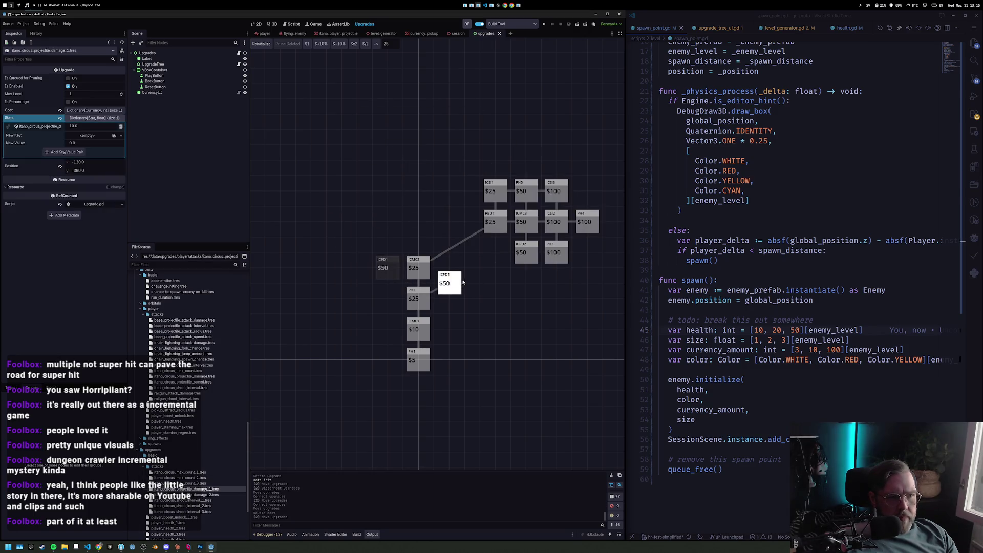
mouse_move(537, 257)
mouse_down()
mouse_move(493, 288)
mouse_move(486, 267)
mouse_up()
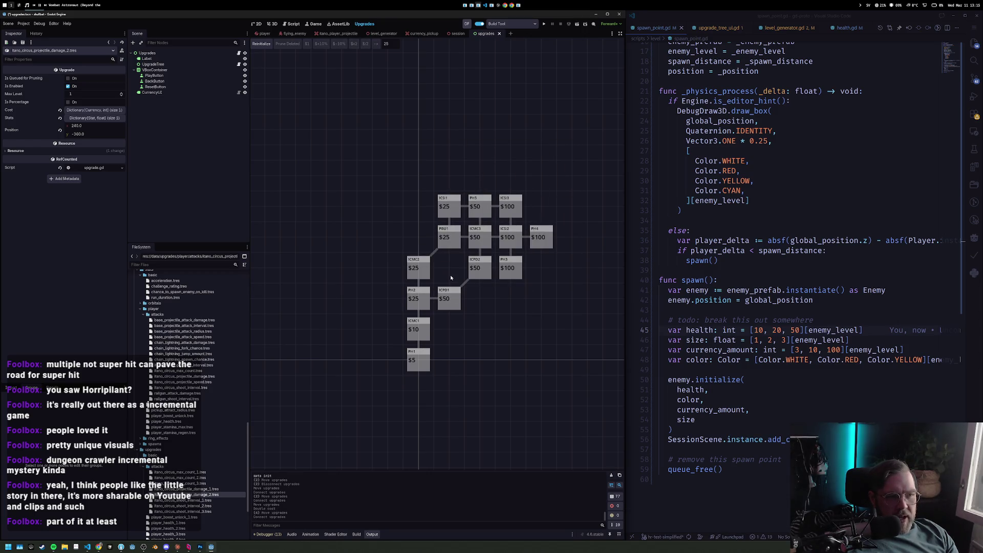
mouse_move(427, 269)
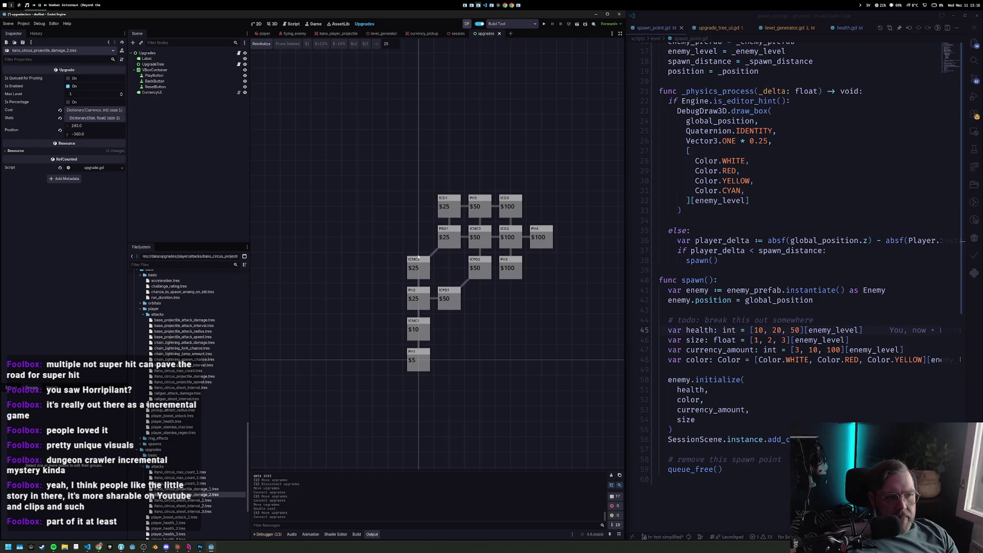
- Link ICPD2 as the prerequisite above Itano Circus Shoot Interval 3
mouse_move(426, 305)
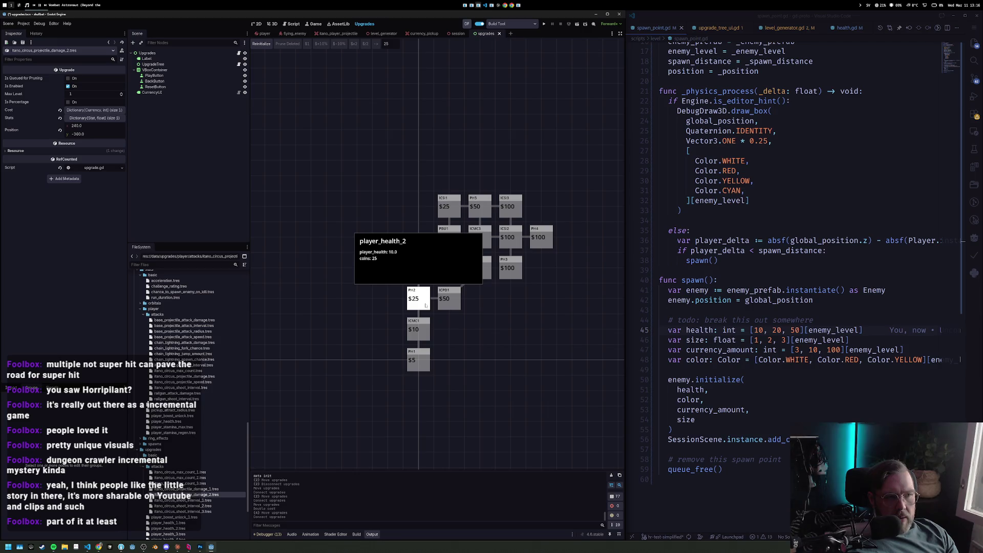
mouse_move(459, 306)
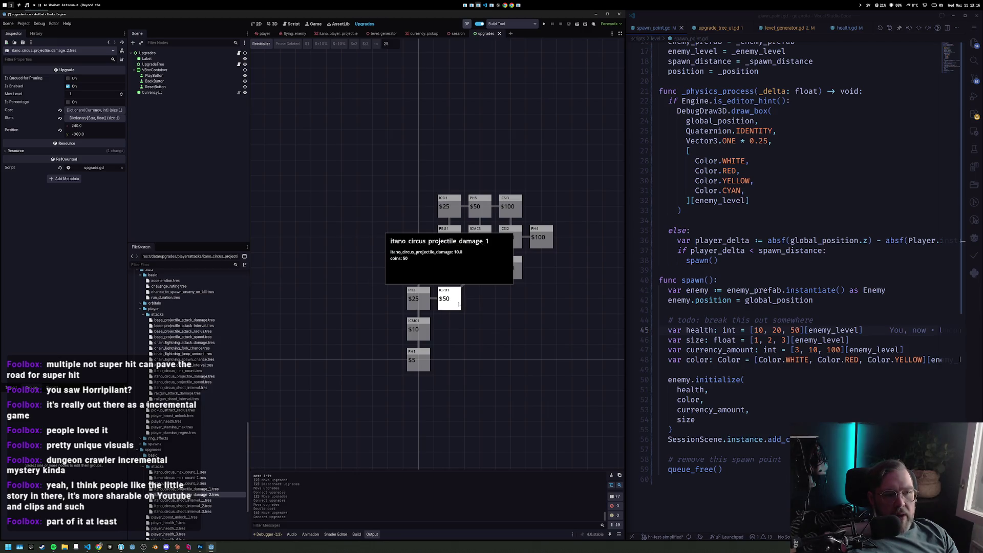
mouse_move(471, 272)
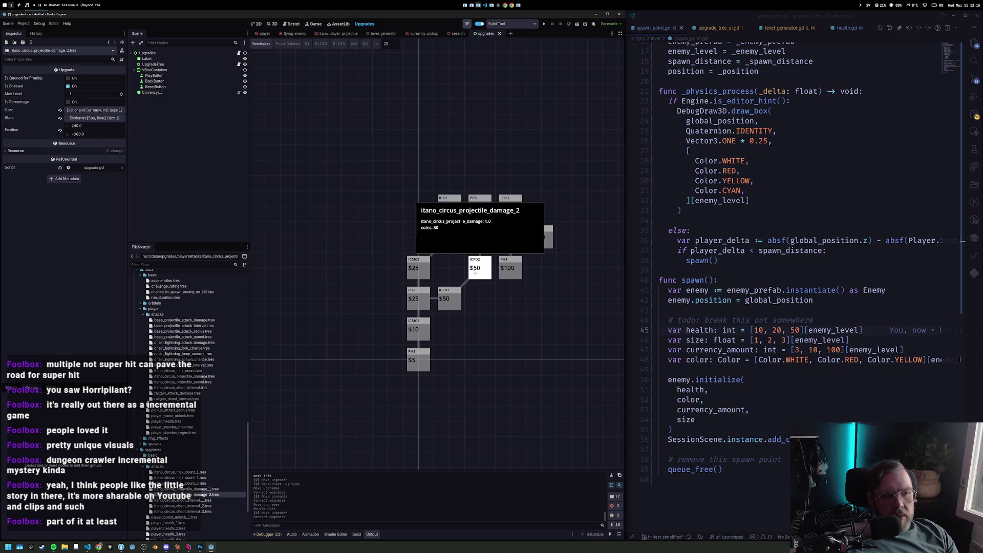
mouse_move(479, 271)
mouse_down()
mouse_move(465, 285)
mouse_move(483, 296)
mouse_move(554, 244)
mouse_up()
drag(510, 194, 510, 195)
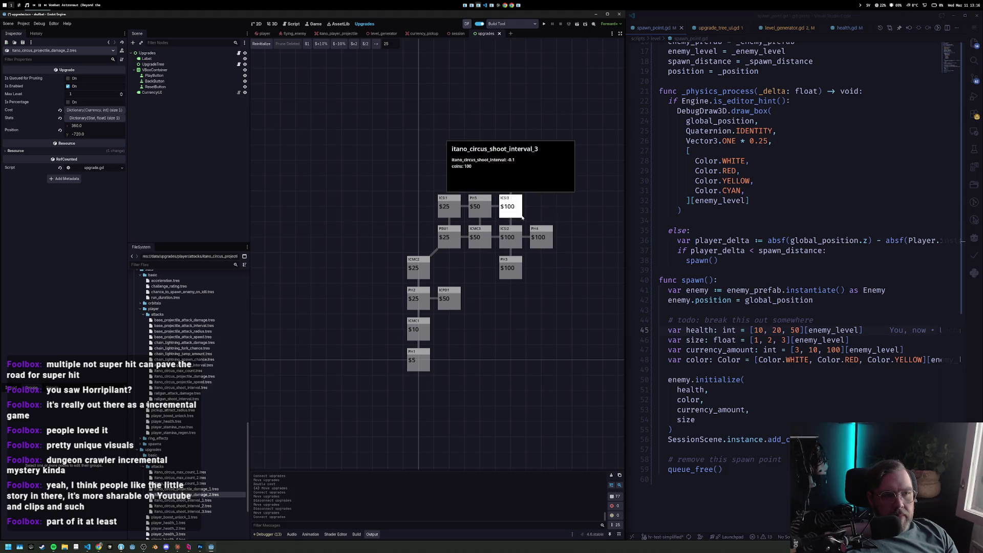
- Place Player Health 3 under Max Count 3 and launch the scene to test
click(450, 299)
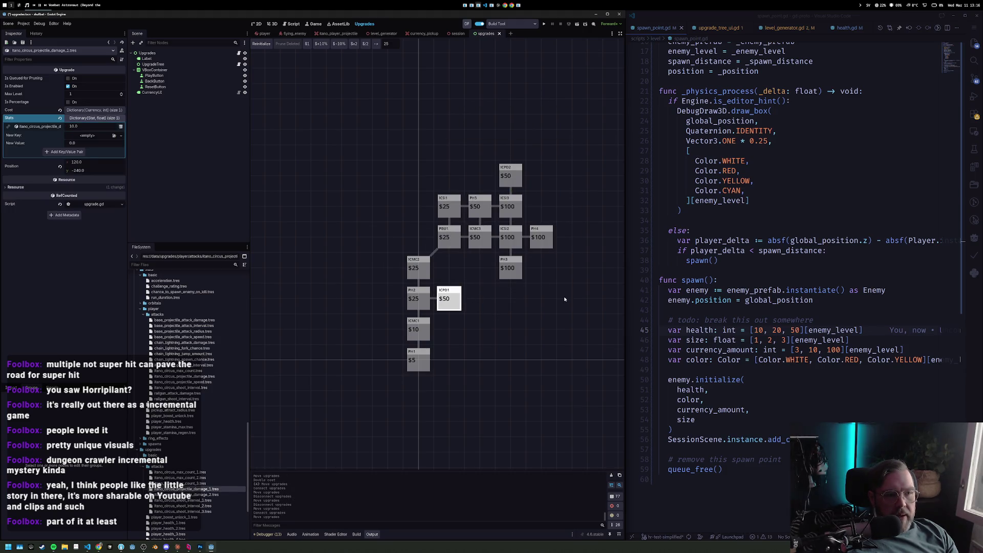
drag(515, 257, 484, 258)
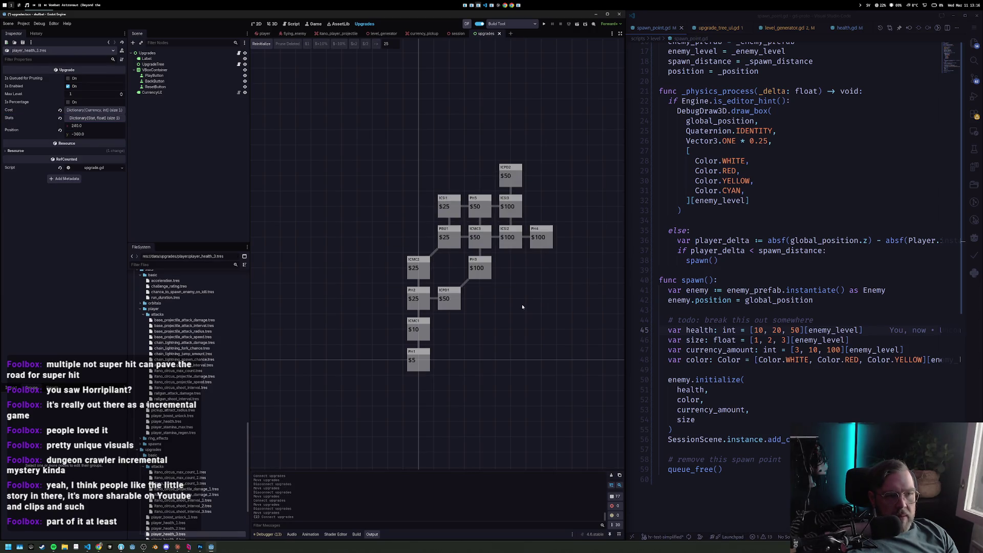
click(544, 25)
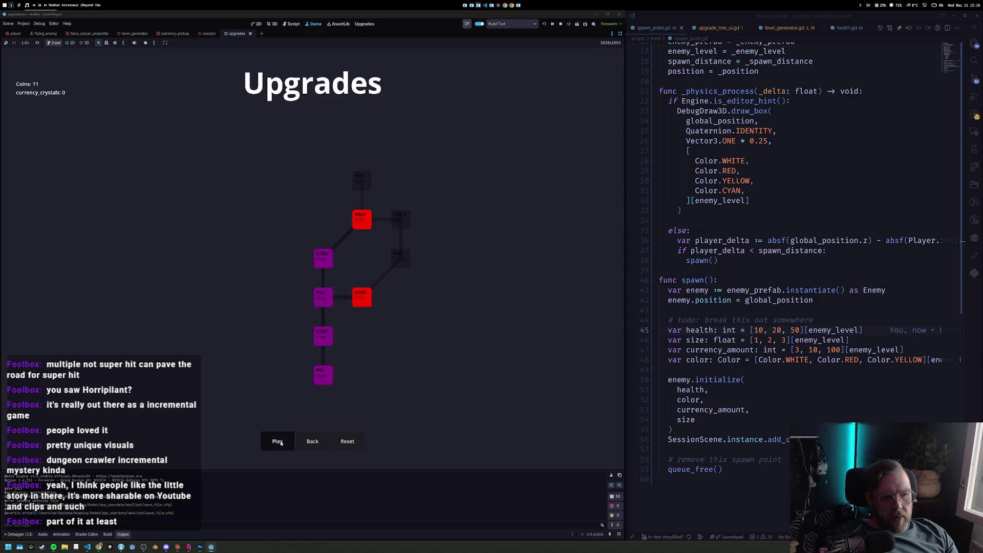
- Play three runs, buying upgrades between them, as coins climb to 156
key(Return)
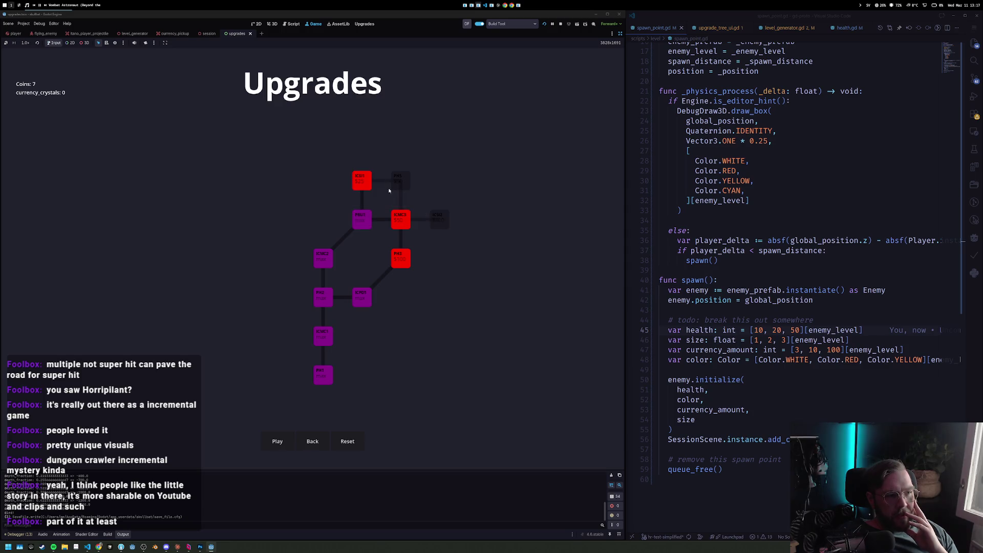
key(Return)
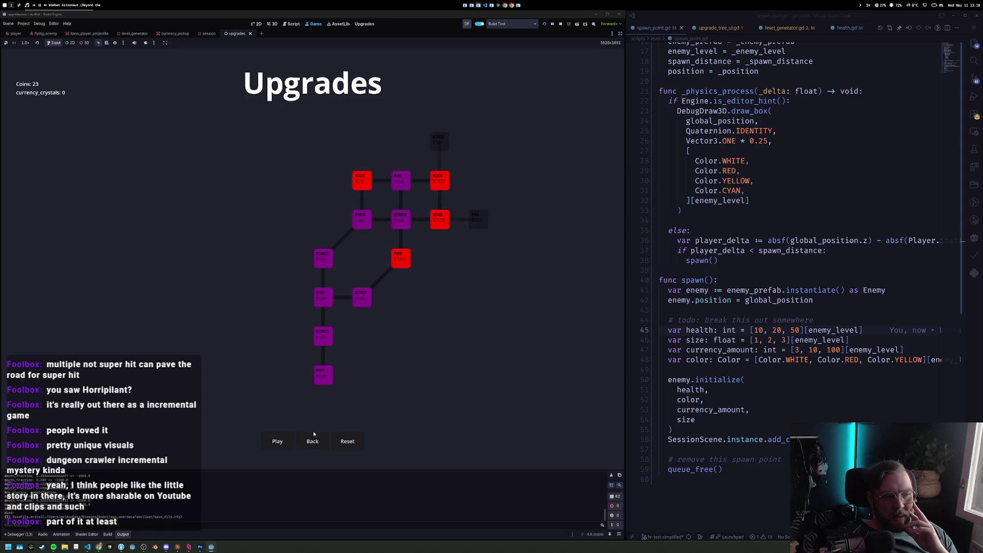
key(Return)
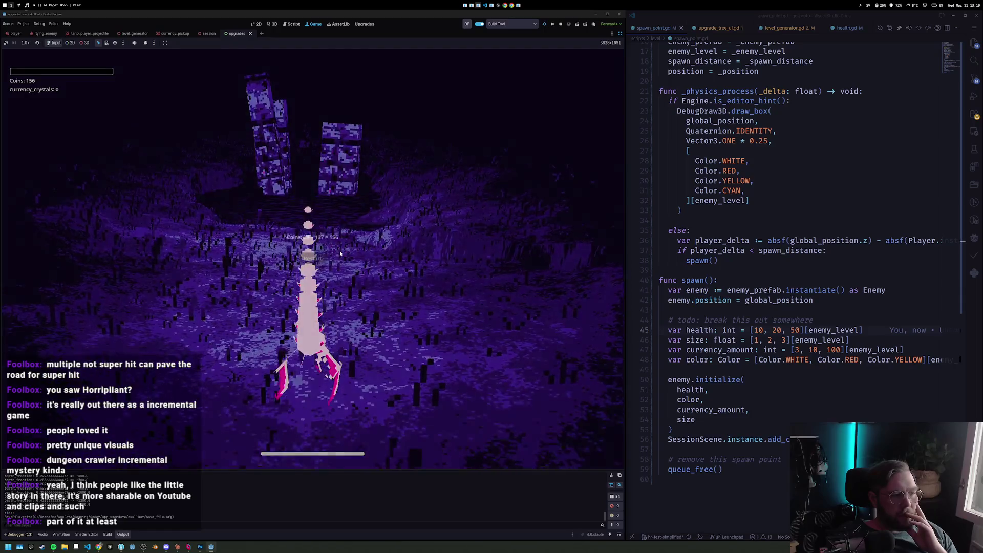
- Leave the game-over screen for the Upgrades screen, ending at 31 coins
click(318, 258)
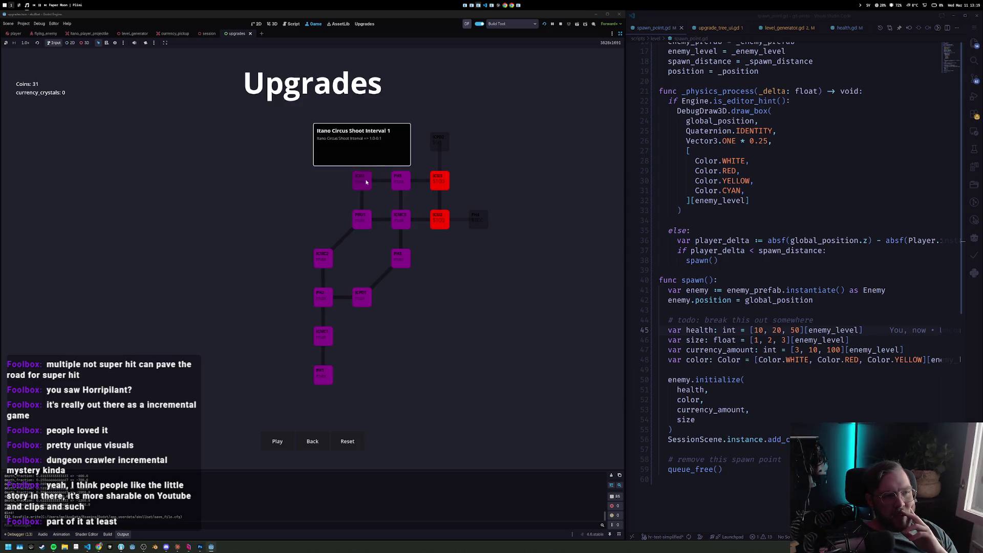
- Play a run, buy Itano Circus Shoot Interval 2, and start another run with it
click(347, 438)
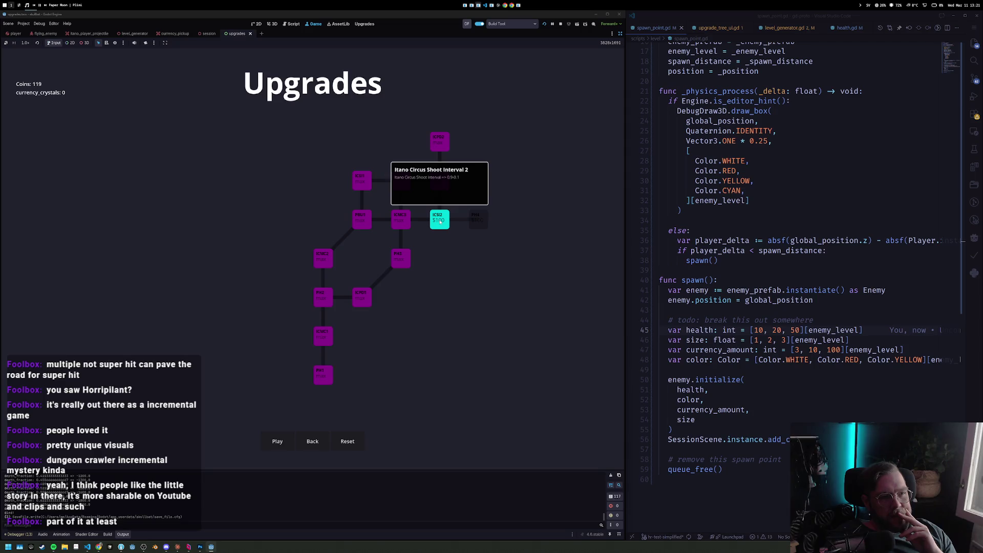
click(440, 222)
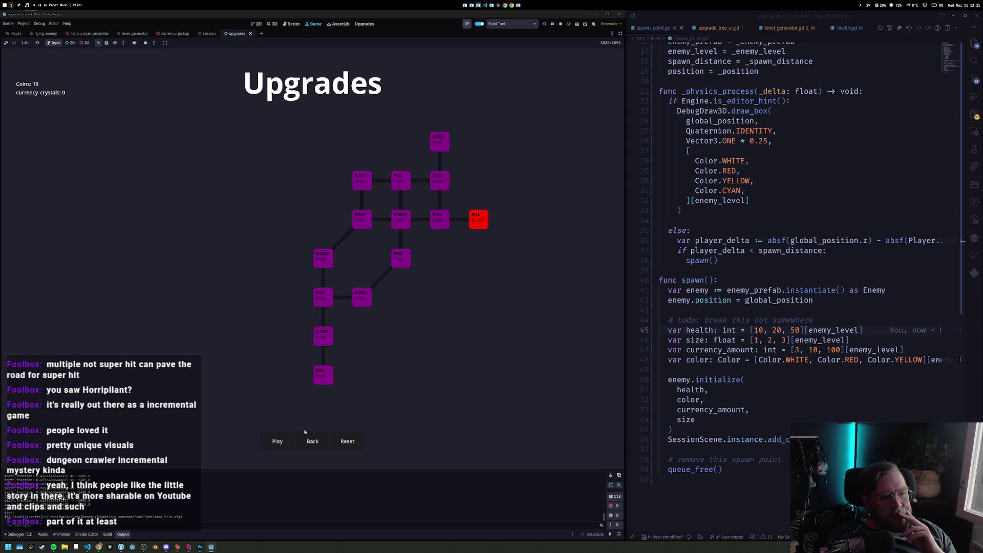
click(289, 443)
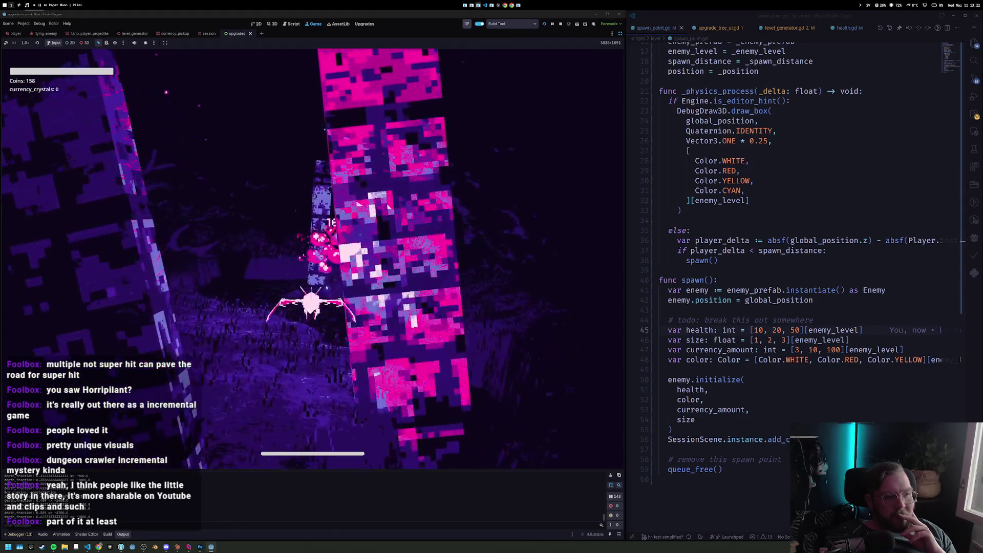
- Stop the playtest with F8 after reaching 158 coins
key(F8)
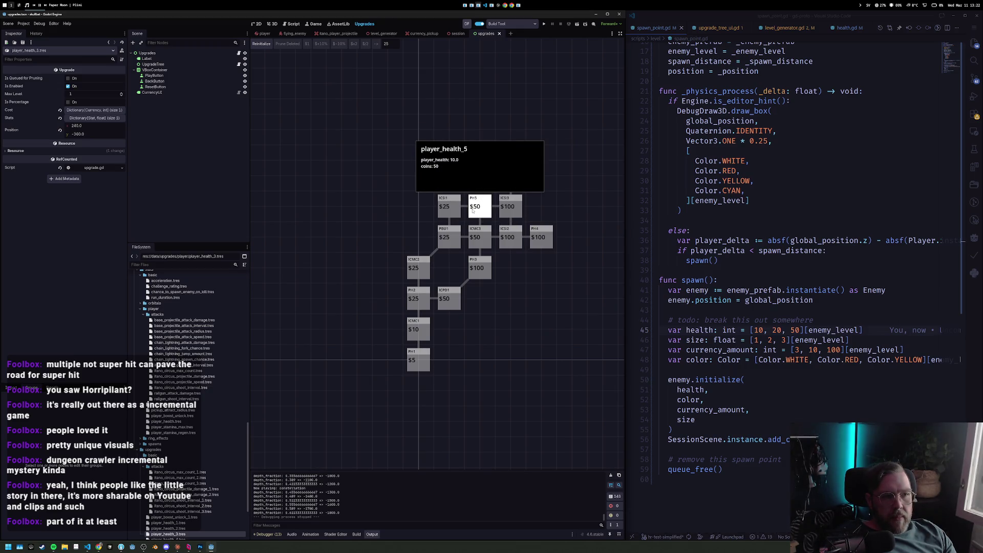
- Duplicate ICMC3 into ICMC4 and ICMC5, and copy ICPD2 to the row's end as ICPD3
mouse_move(476, 235)
mouse_down()
mouse_move(510, 266)
mouse_move(539, 265)
mouse_up()
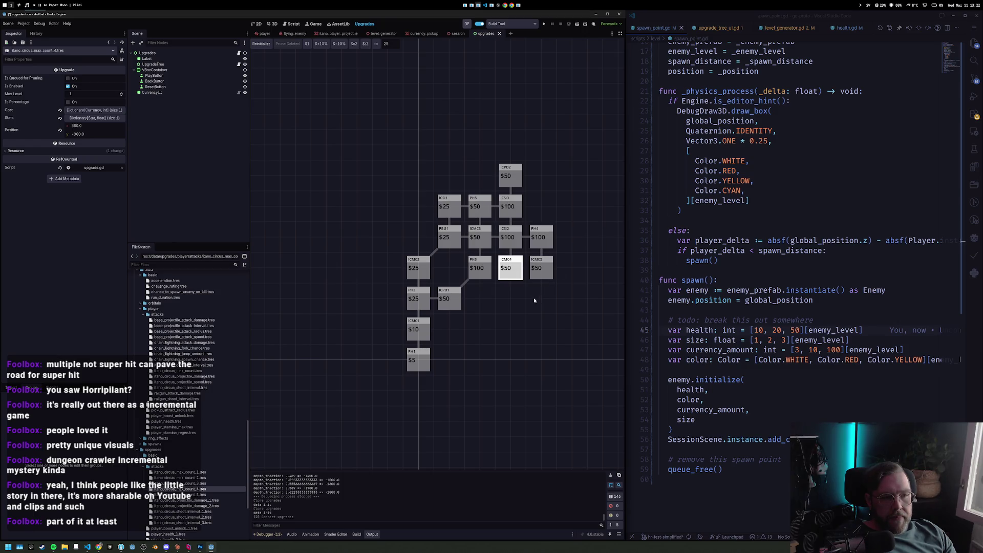
mouse_move(513, 175)
mouse_down()
mouse_move(533, 298)
mouse_move(512, 297)
mouse_move(579, 270)
mouse_up()
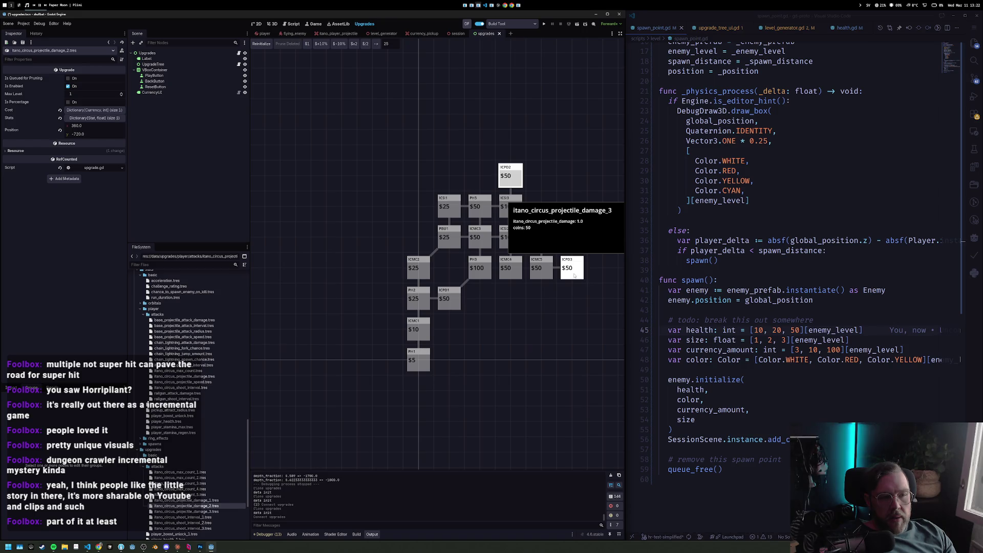
- Double the costs of ICMC5 and ICPD3 to $200 each
click(541, 267)
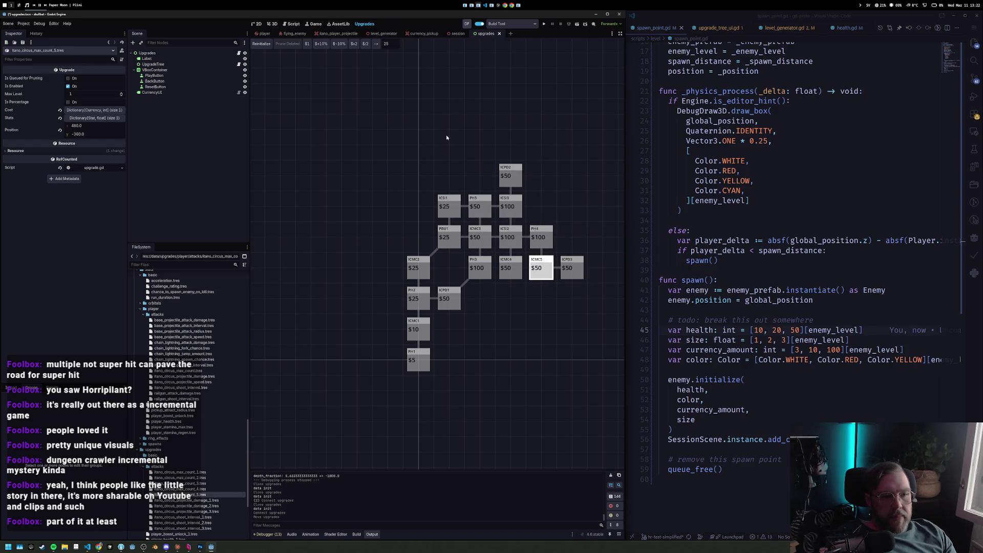
click(353, 45)
key(Right)
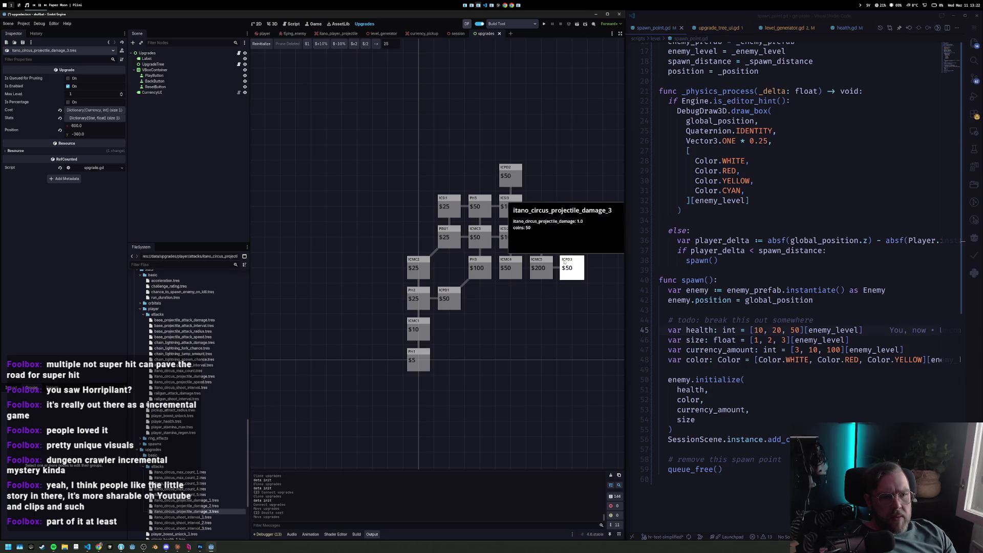
click(353, 45)
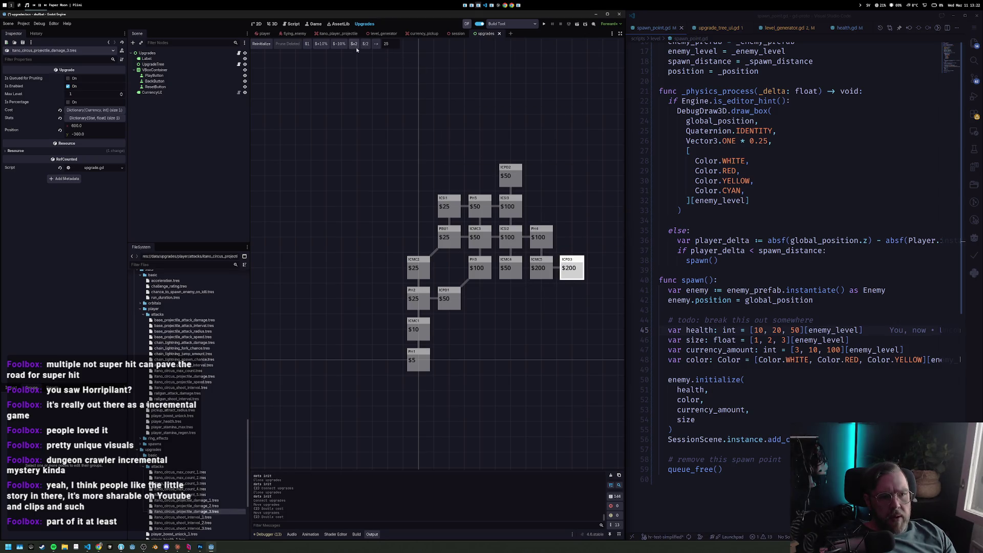
- Raise PH4's cost in 10% steps and double ICMC4's cost to $100
key(Up)
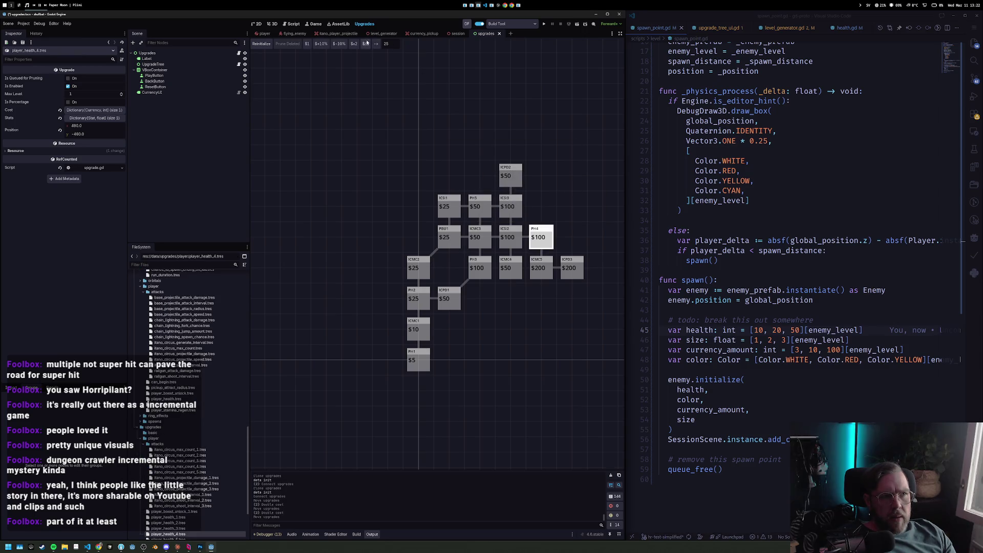
click(321, 45)
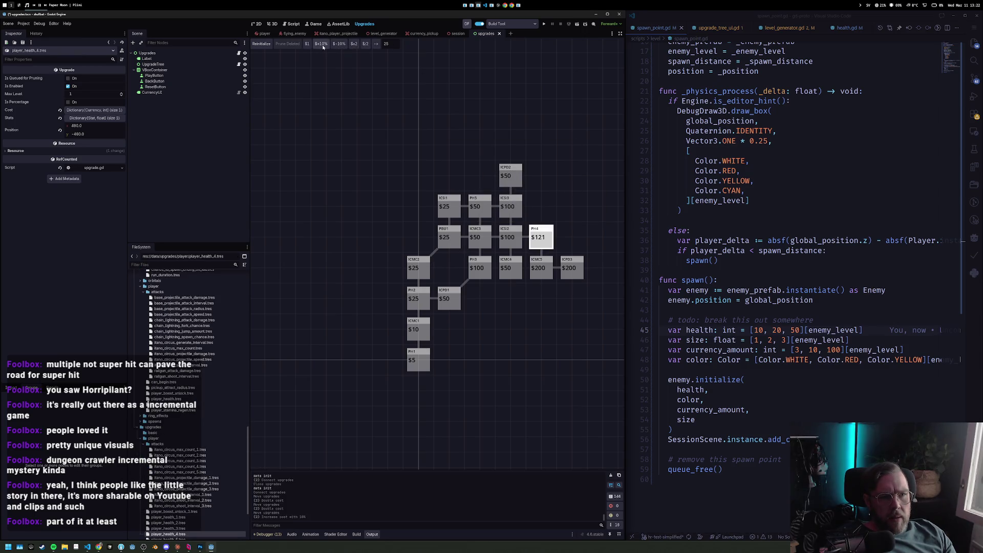
click(555, 282)
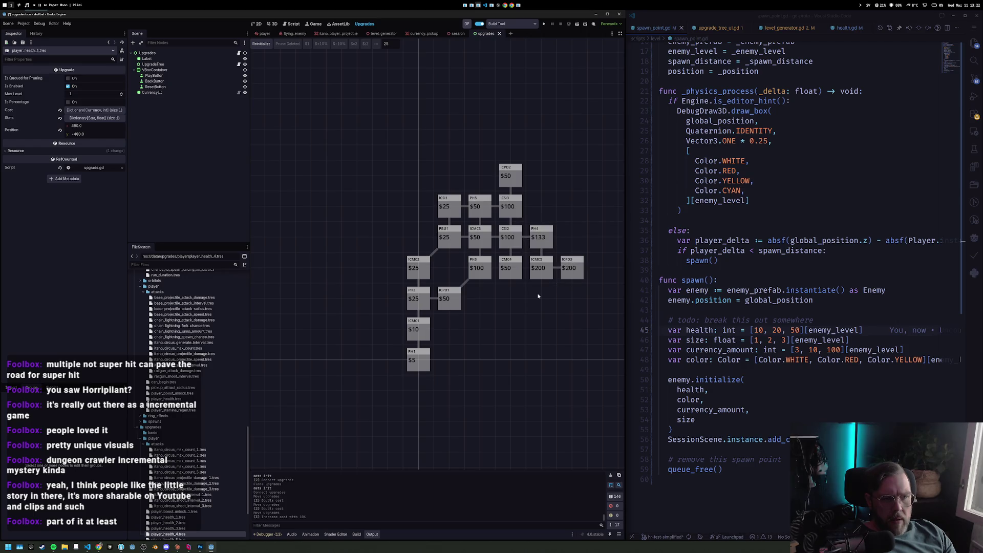
click(510, 268)
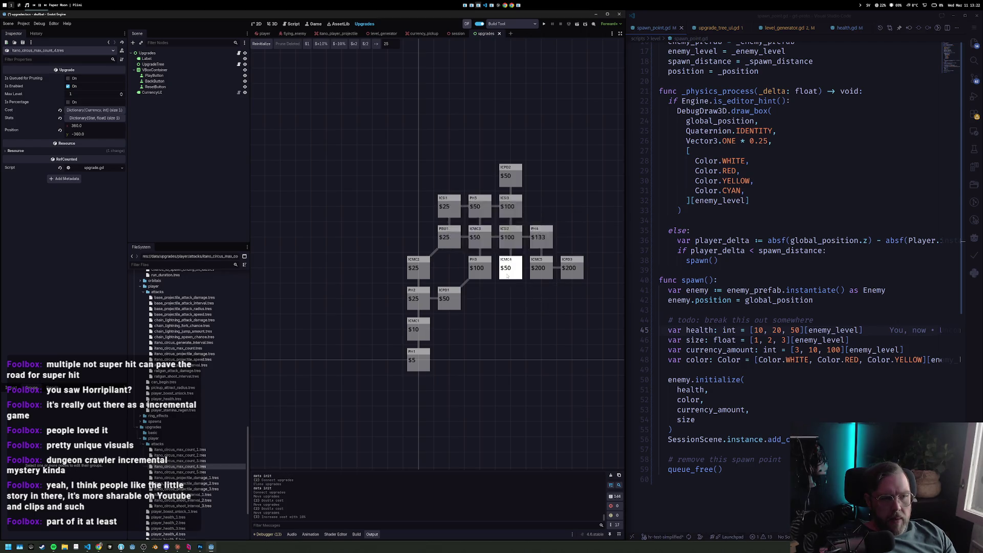
click(353, 45)
click(539, 351)
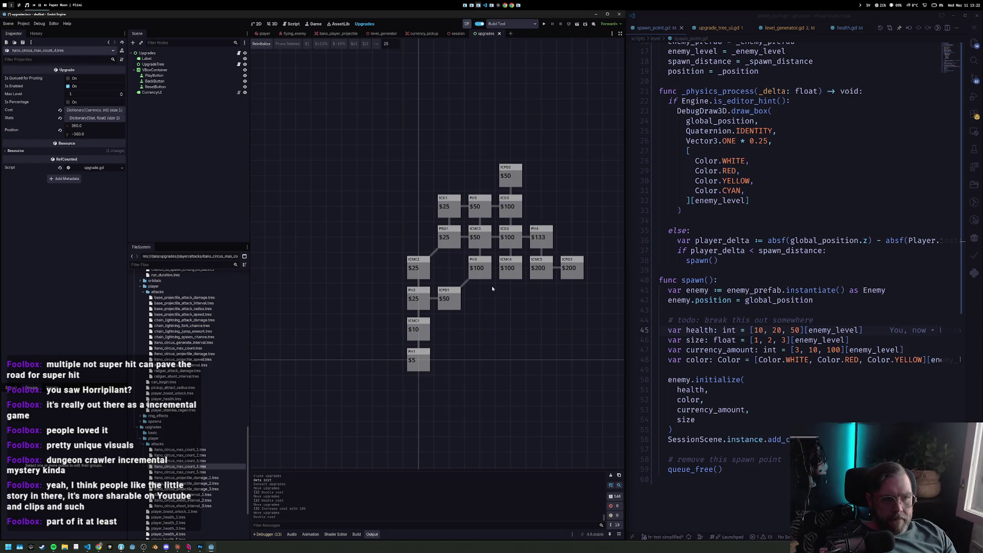
- Connect PH3 to ICMC4 and move ICPD2 into the top row beside ICSI3
drag(495, 278, 543, 268)
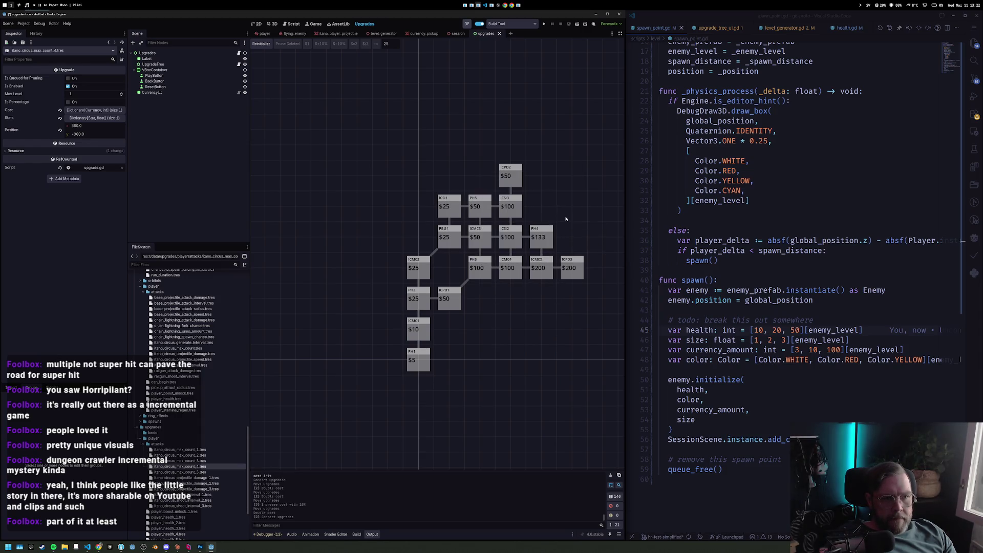
drag(511, 174, 542, 205)
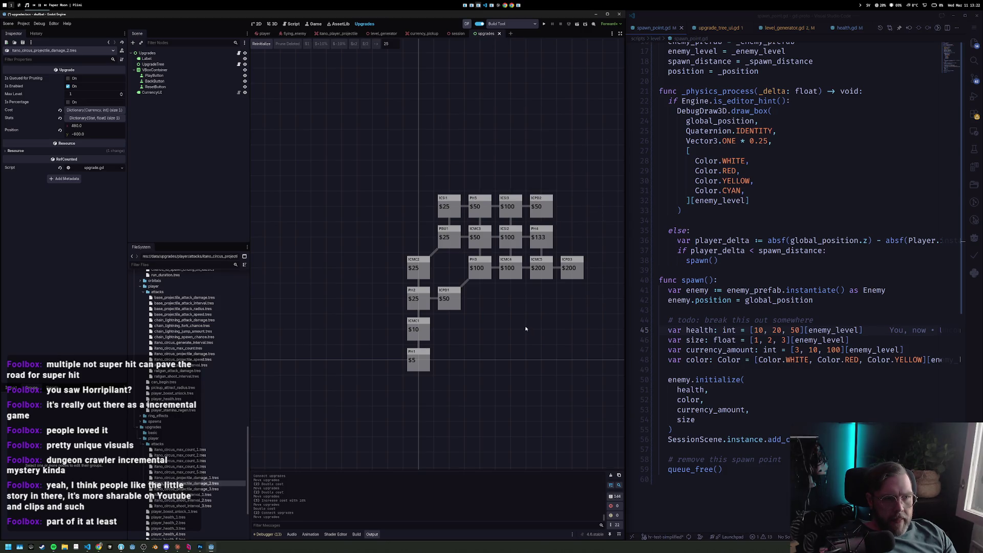
mouse_move(545, 352)
mouse_down()
mouse_move(503, 354)
mouse_move(507, 361)
mouse_up()
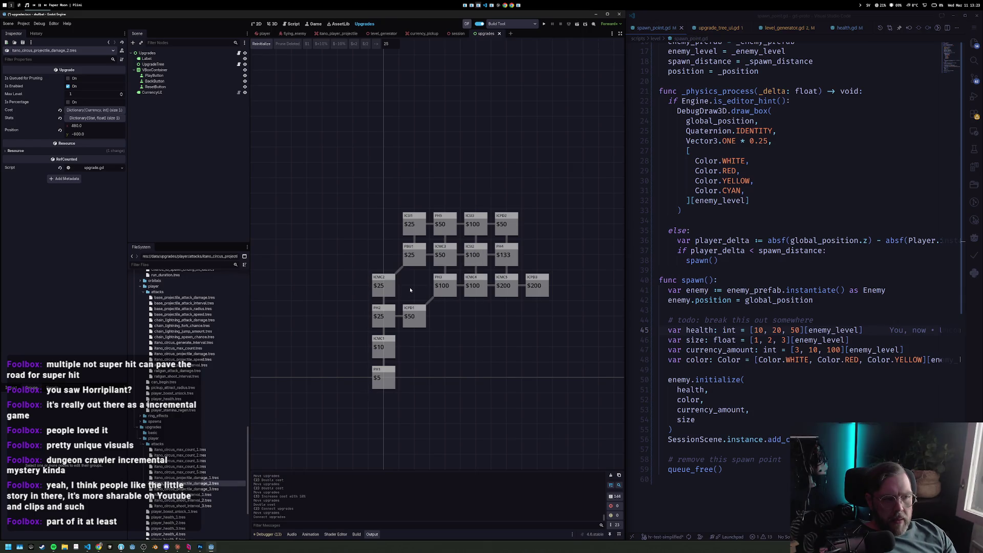
- Double ICPD2's cost to $200 and ICPD3's cost to $400
mouse_move(413, 226)
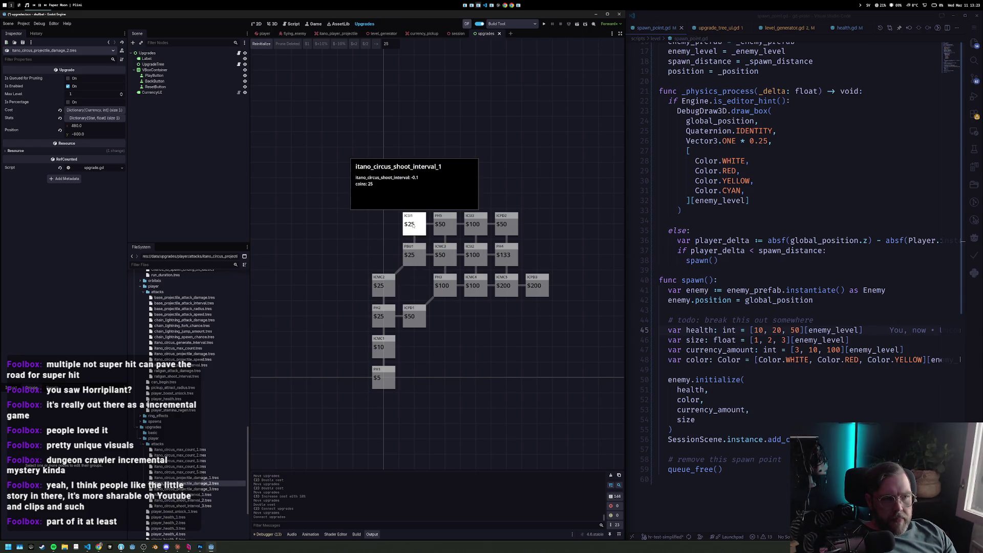
mouse_move(467, 225)
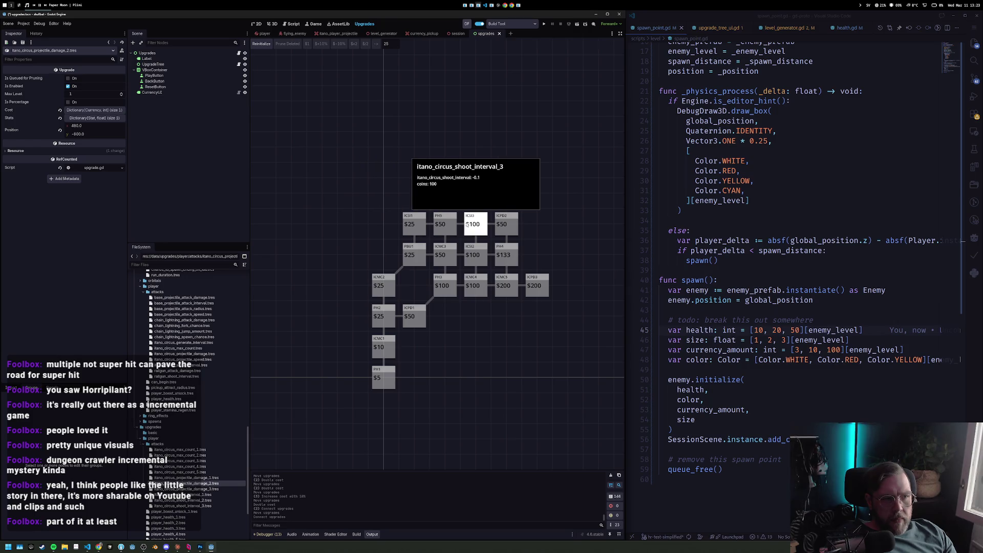
click(506, 224)
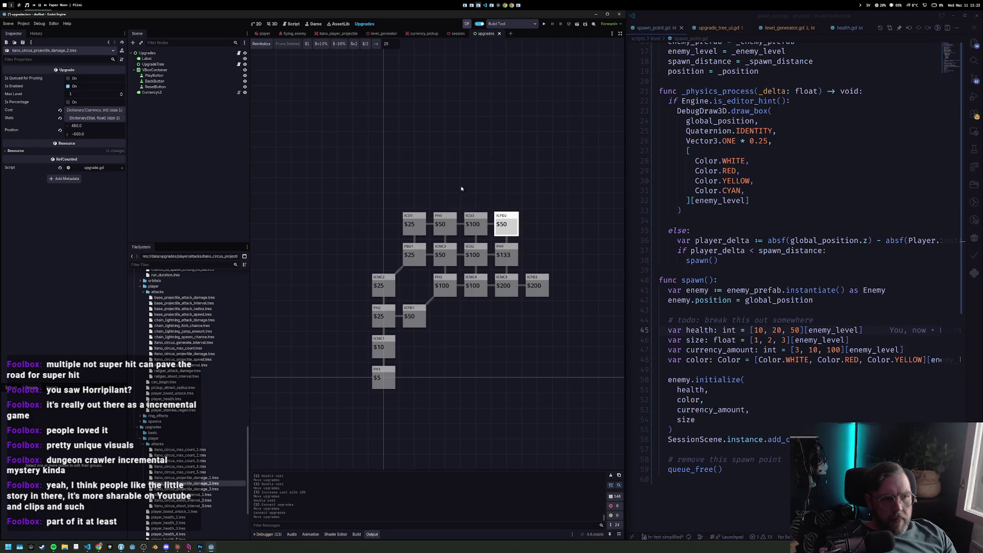
click(354, 44)
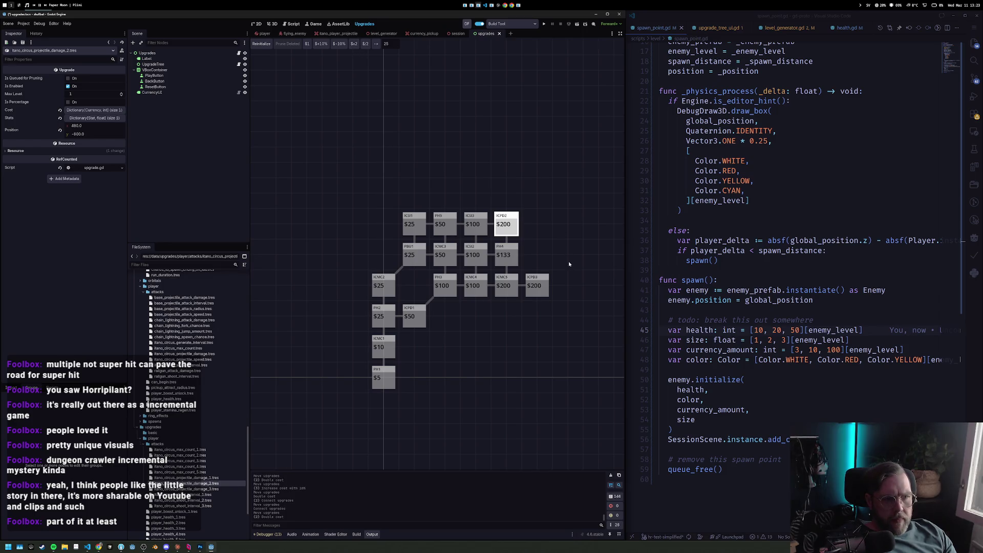
click(536, 281)
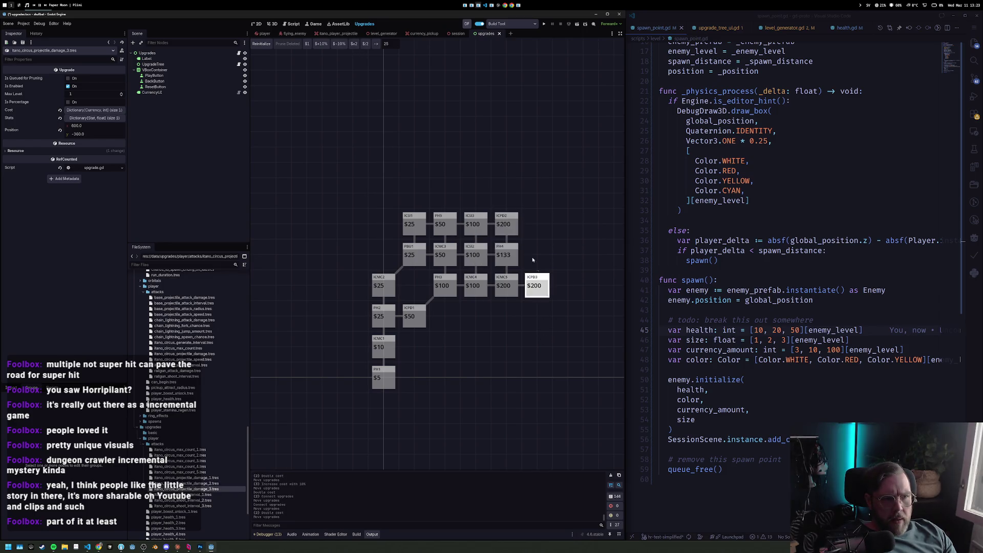
click(354, 44)
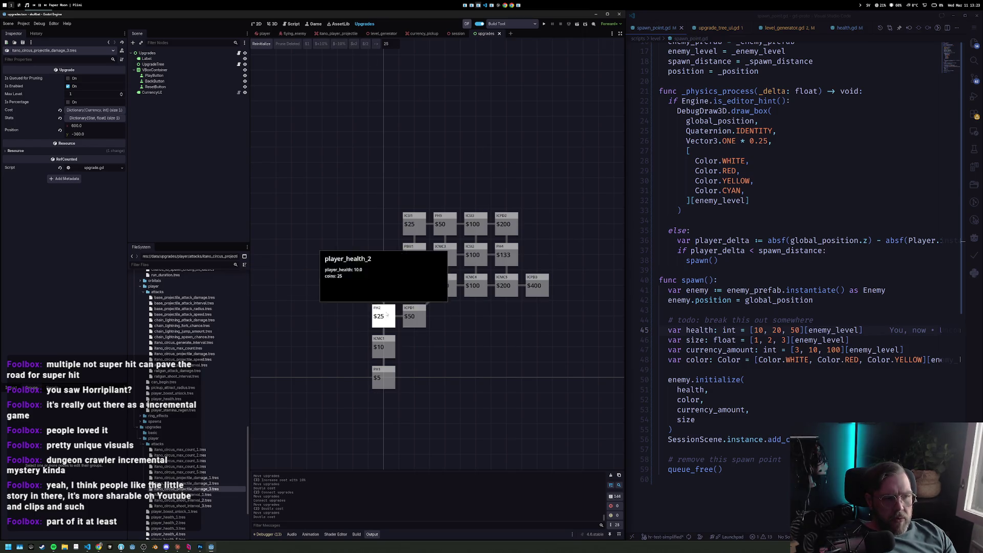
- Add a PBU2 boost-unlock upgrade node to the left of PBU1
double_click(453, 346)
text(boost)
key(Return)
drag(453, 347, 381, 255)
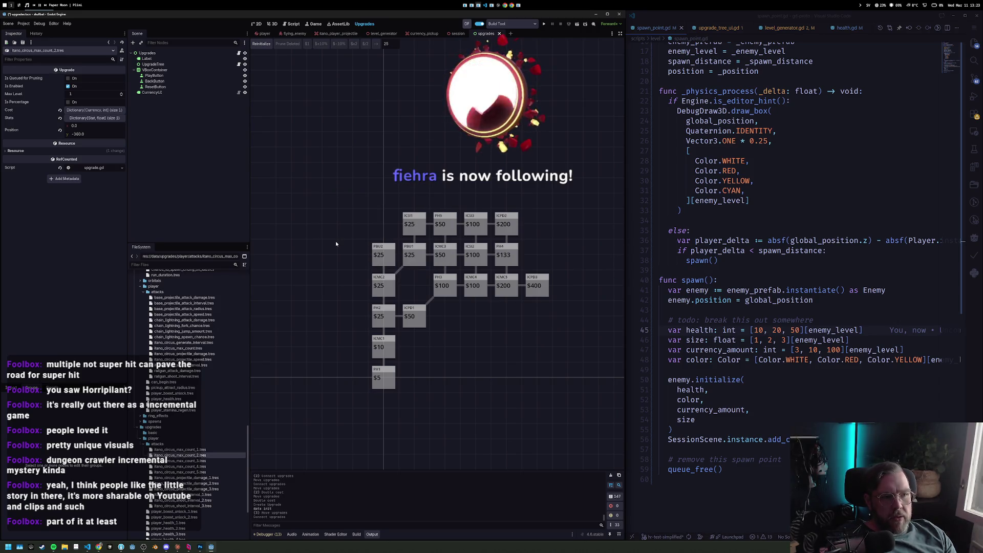
right_click(331, 246)
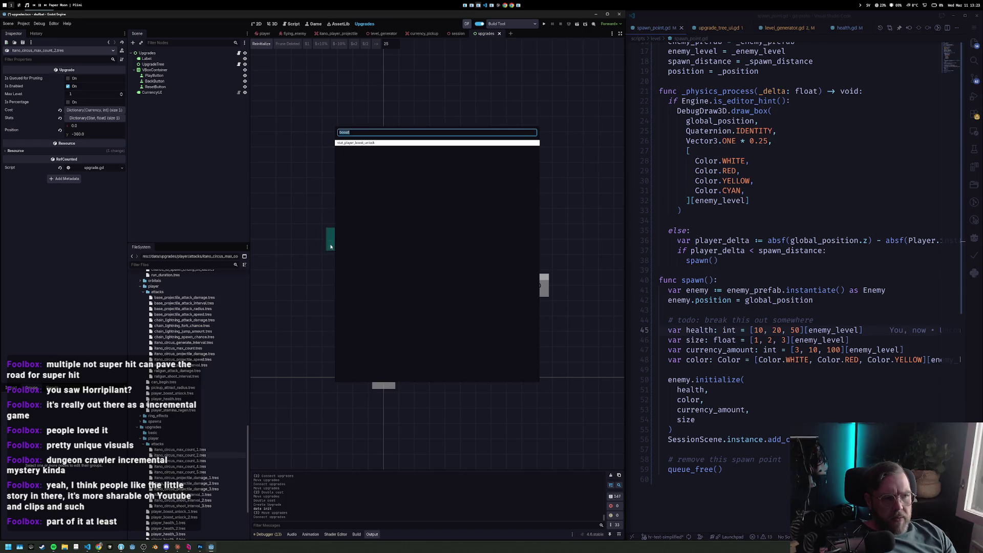
- Create a player_stamina_regen upgrade node, PSR1, at the left end of the tree
text(stamina)
key(Down)
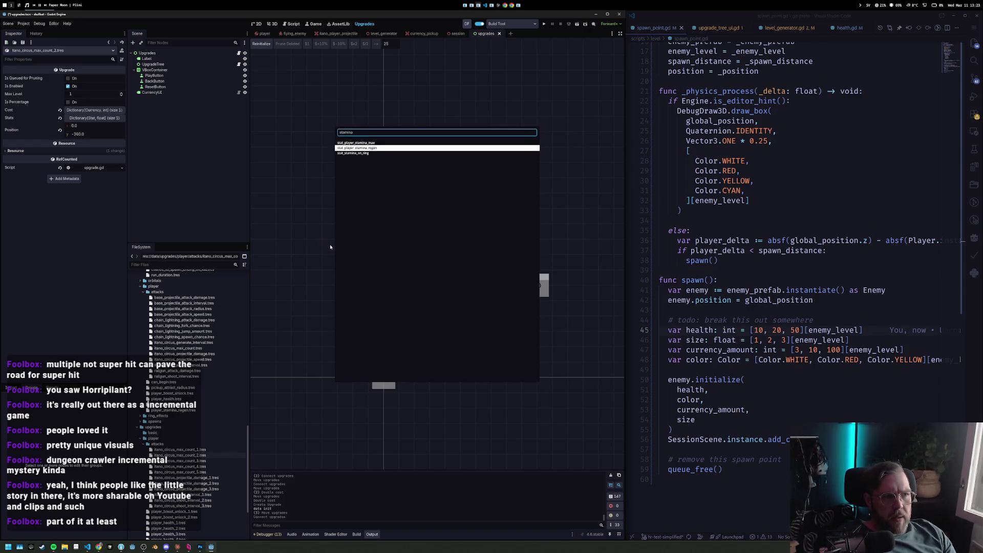
key(Return)
mouse_move(330, 247)
mouse_down()
mouse_move(342, 258)
mouse_move(395, 258)
mouse_move(366, 259)
mouse_up()
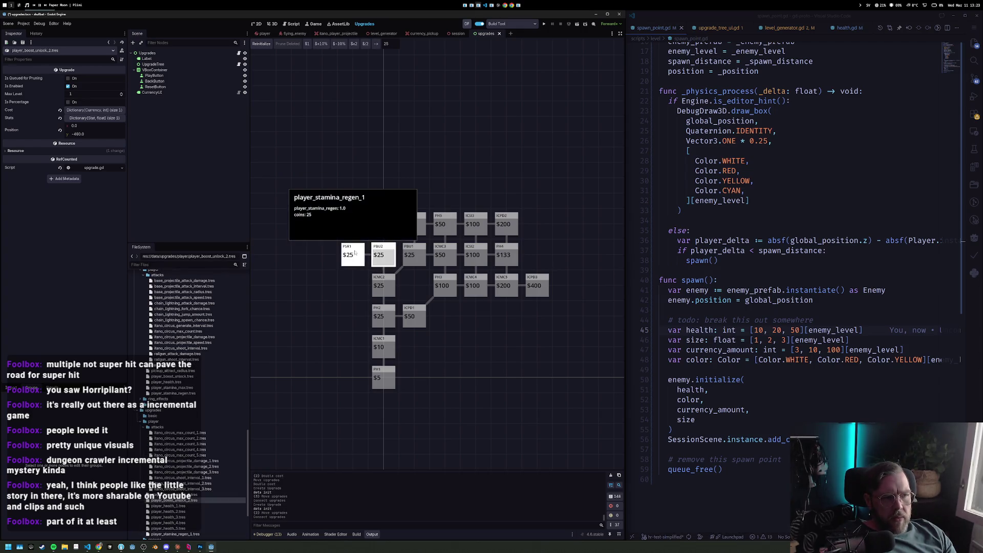
- Expand PSR1's Stats dictionary in the Inspector to check its stamina regen entry
click(95, 118)
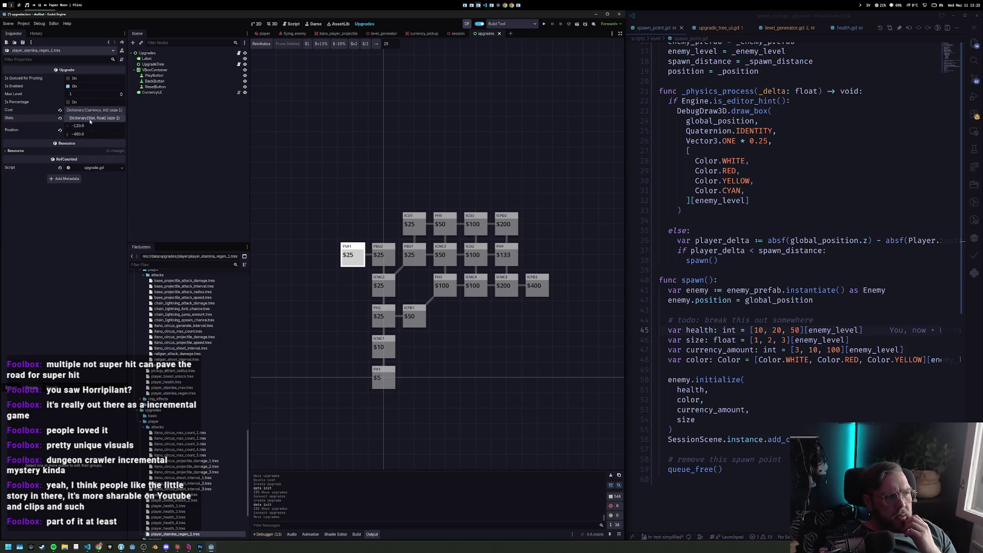
click(31, 126)
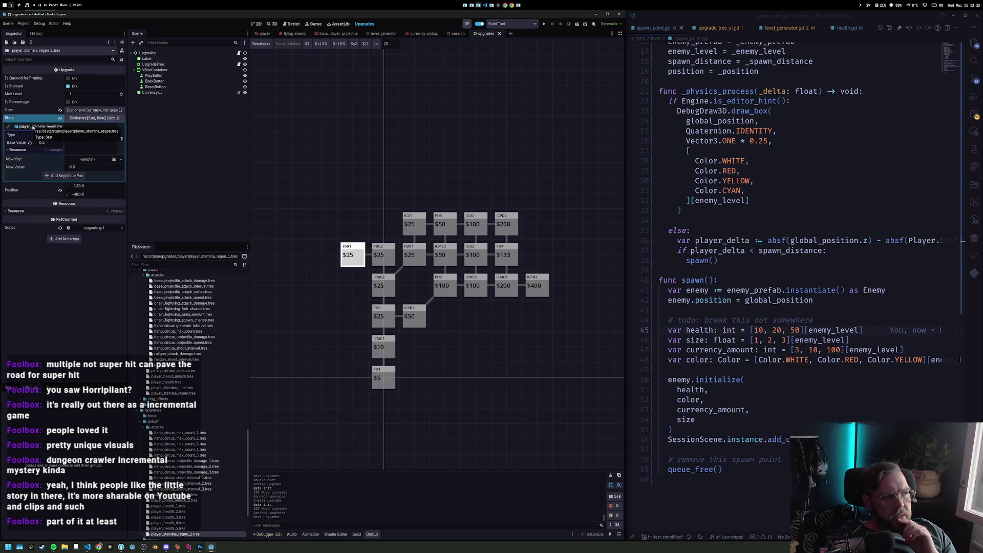
click(32, 127)
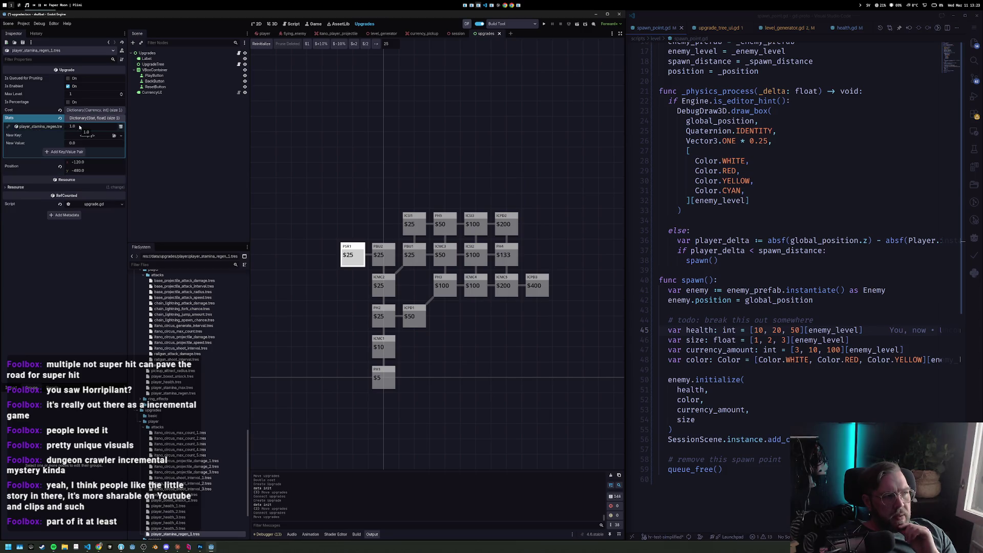
mouse_move(385, 255)
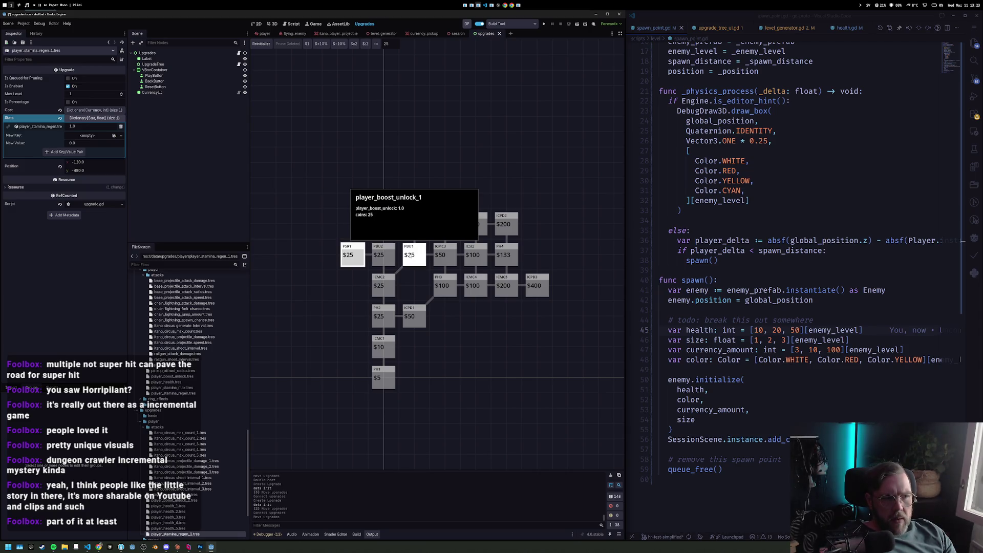
- Delete the PBU2 node and place PSR1 just left of PBU1 in the second row
click(382, 256)
mouse_move(353, 254)
mouse_down()
mouse_move(413, 255)
mouse_move(384, 260)
mouse_move(384, 227)
mouse_up()
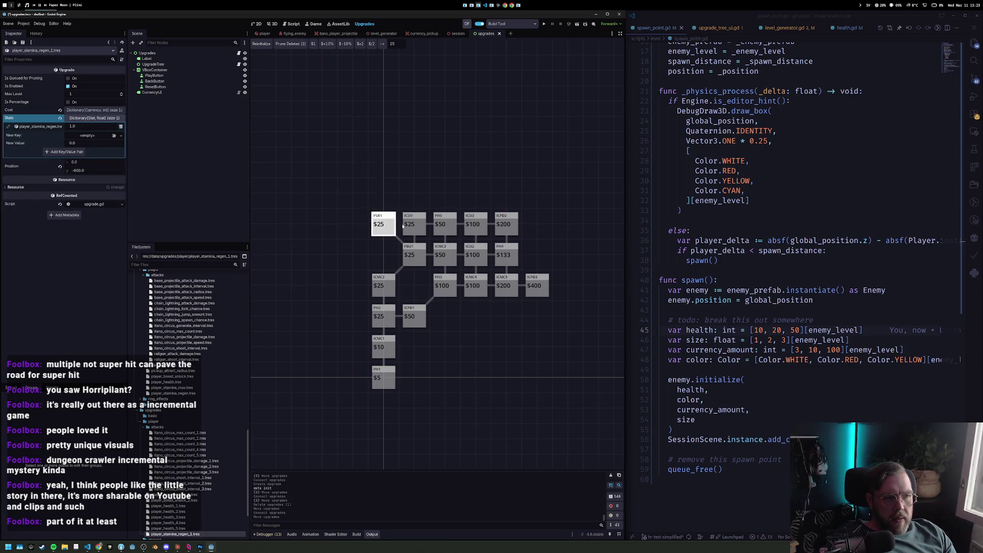
mouse_move(414, 257)
mouse_down()
mouse_move(384, 256)
mouse_move(370, 233)
mouse_move(413, 209)
mouse_move(415, 218)
mouse_up()
click(414, 225)
drag(383, 255, 414, 254)
drag(368, 225, 383, 254)
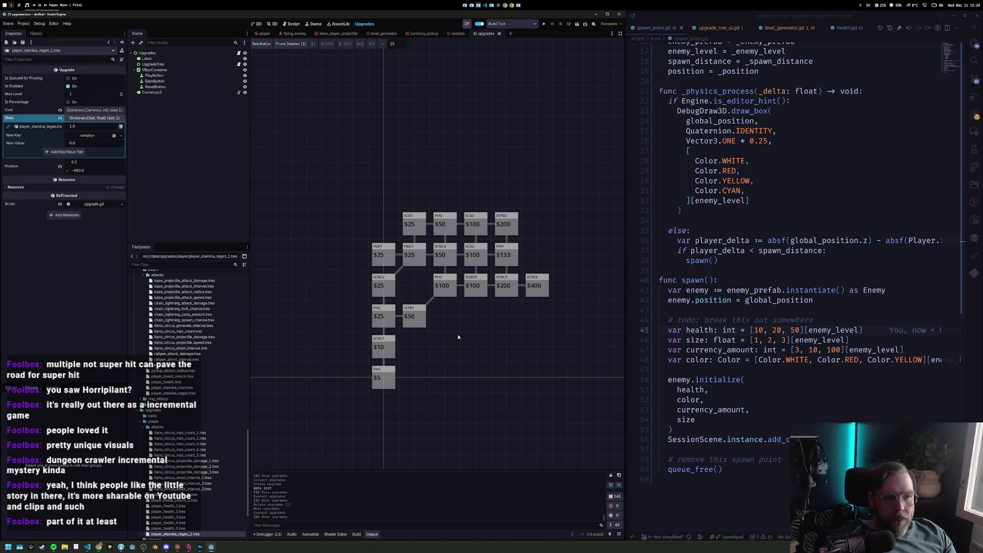
- Move ICPD3 below ICMC5 and launch the game to playtest
drag(452, 338, 439, 343)
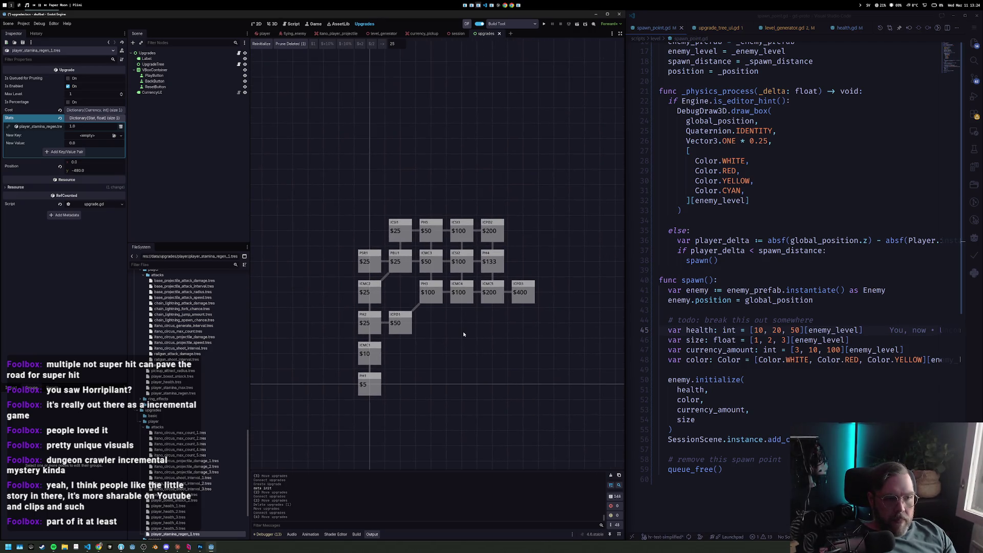
drag(523, 290, 492, 322)
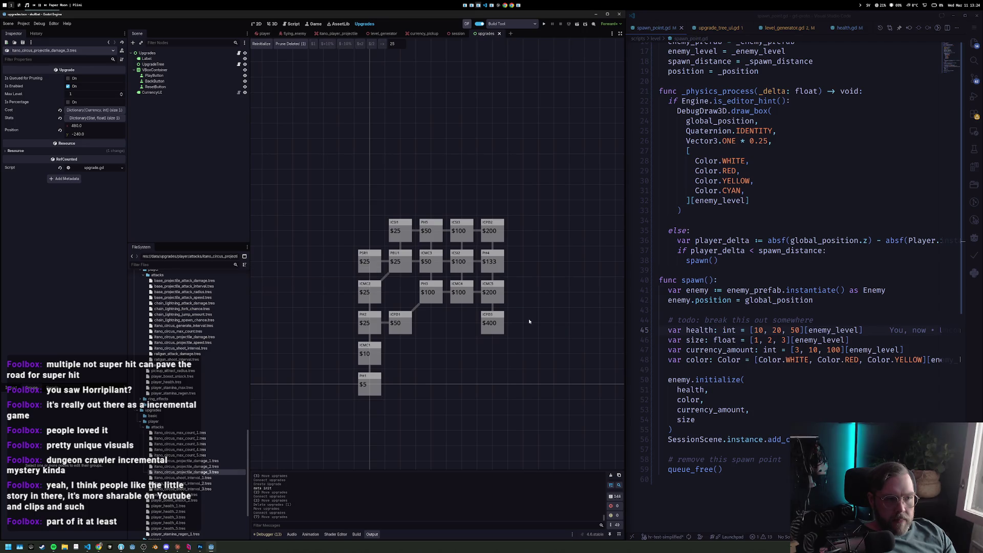
click(545, 24)
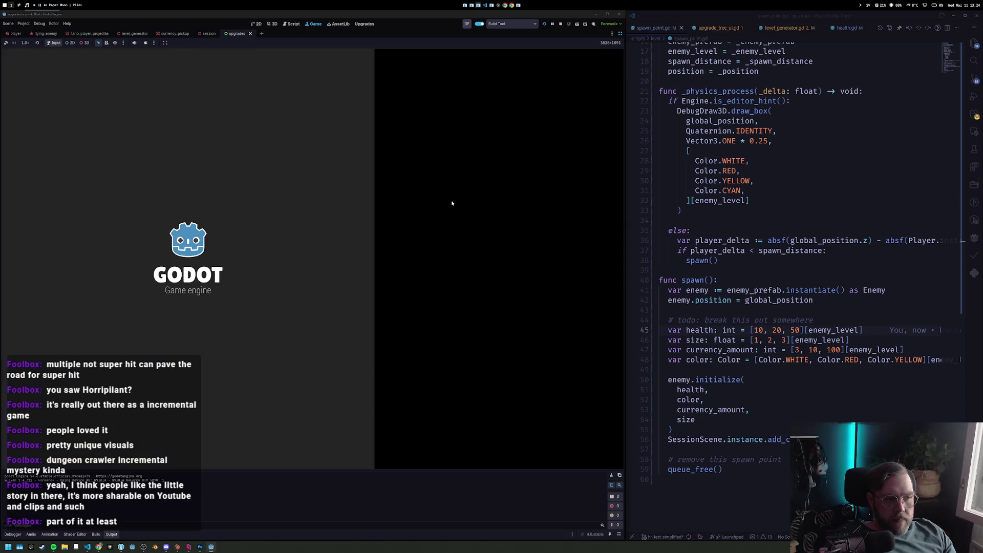
- Stop the running game and set PSR1's cost to $200
mouse_move(323, 225)
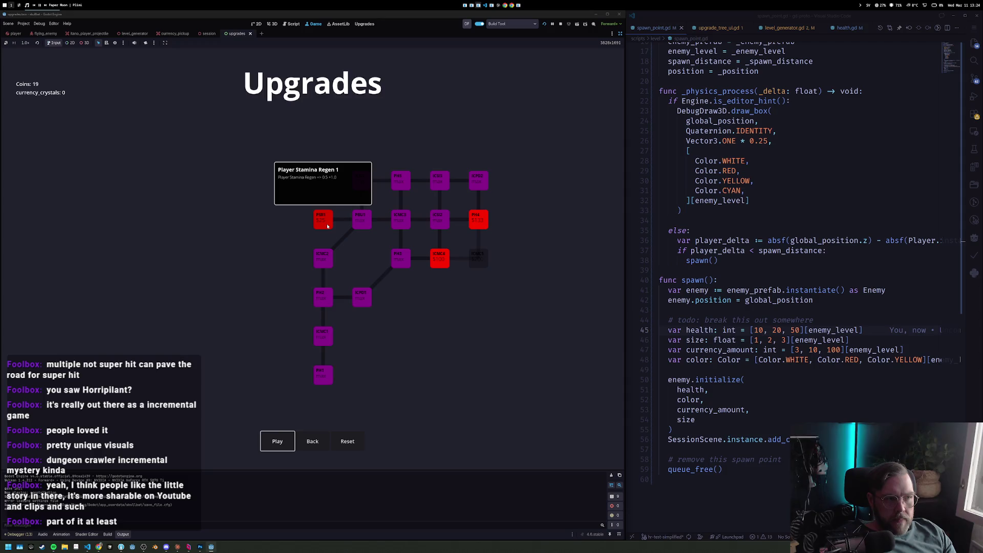
key(F8)
click(368, 252)
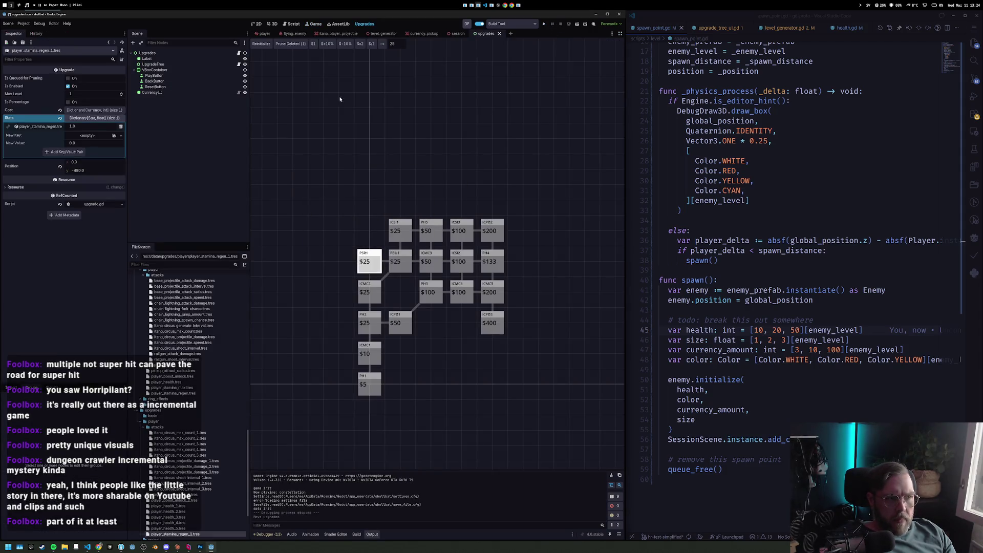
click(359, 44)
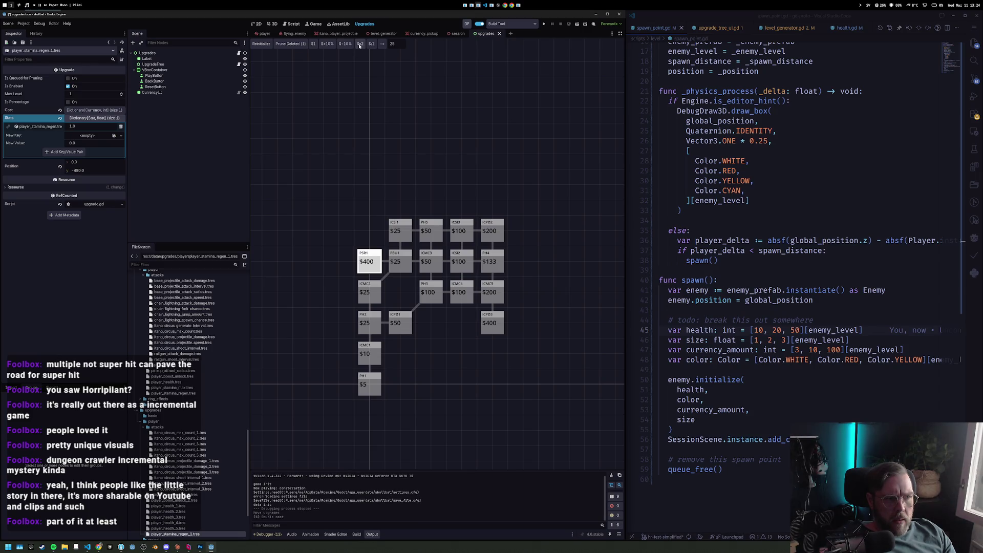
click(372, 44)
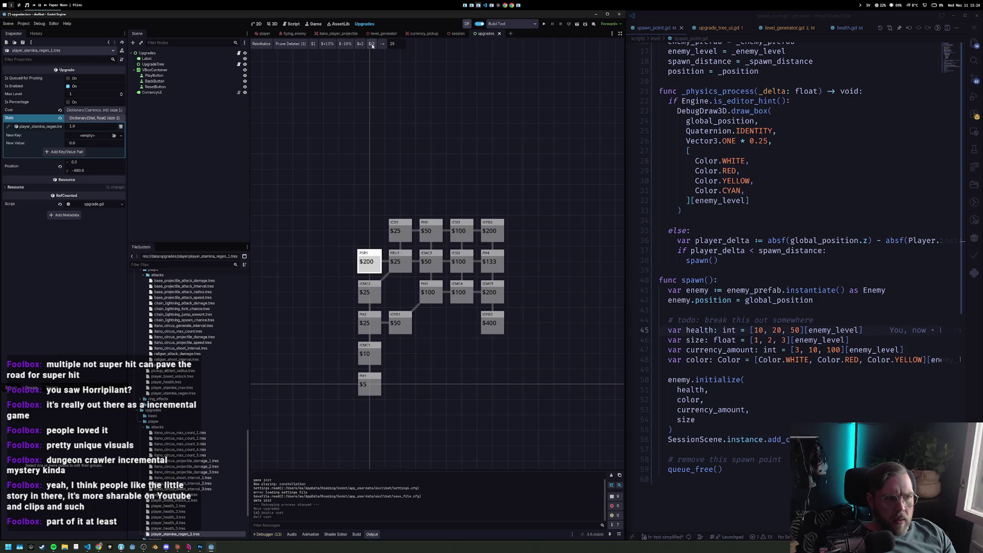
- Raise the PBU1 and ICMC3 upgrades to $100 each
click(400, 262)
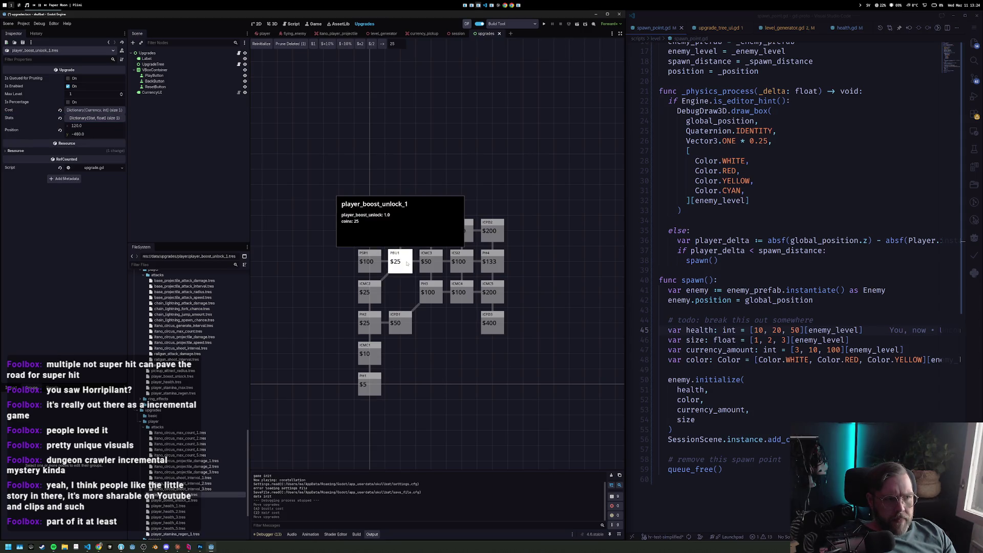
double_click(362, 44)
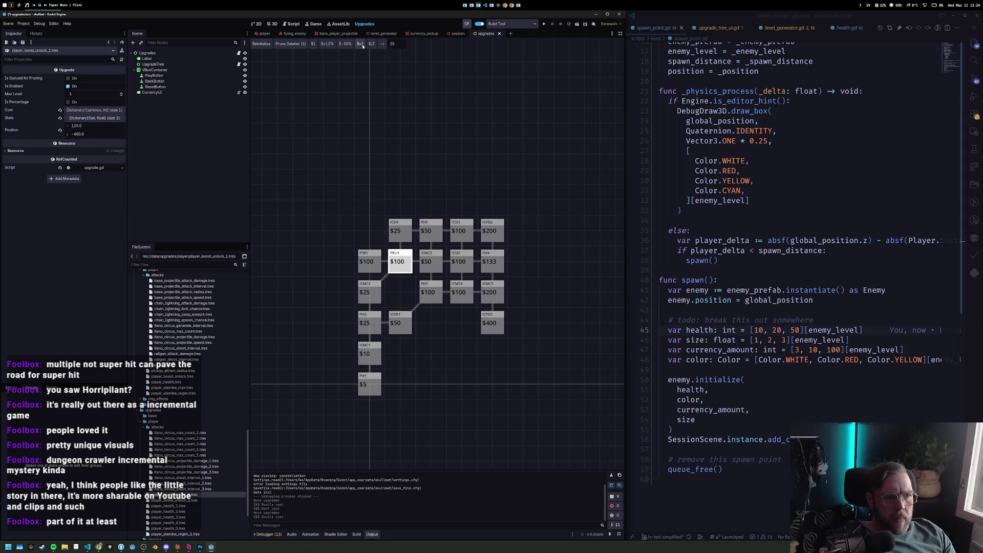
click(546, 322)
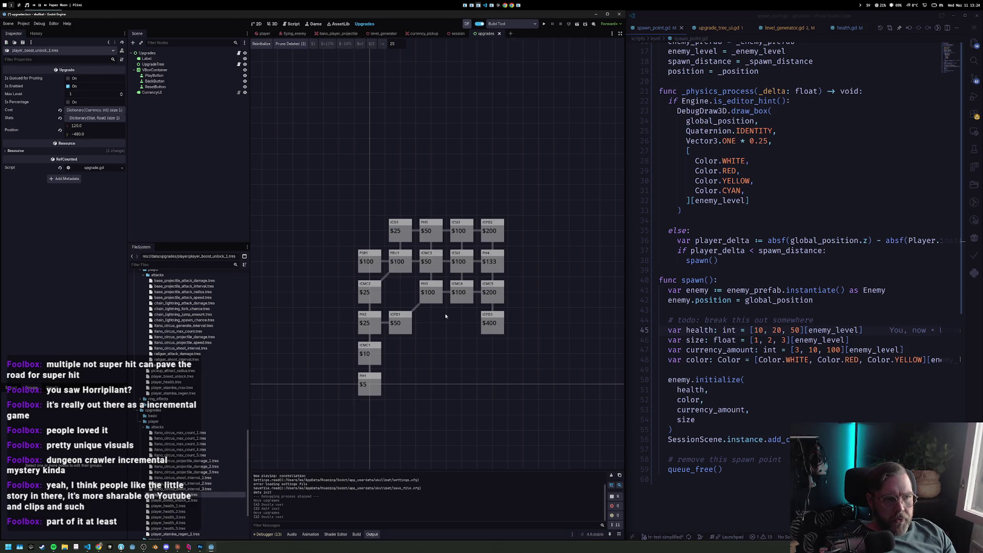
mouse_move(434, 268)
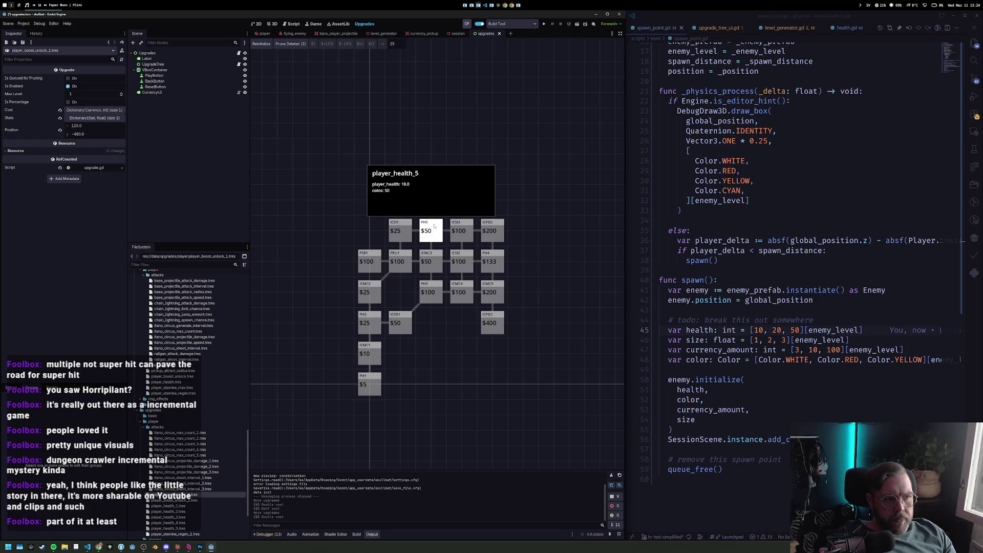
click(434, 263)
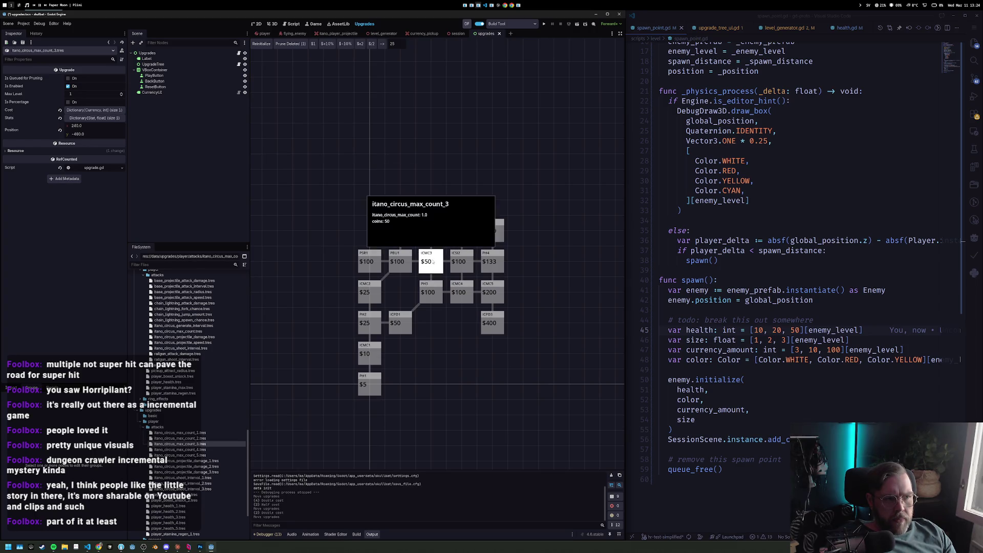
click(360, 44)
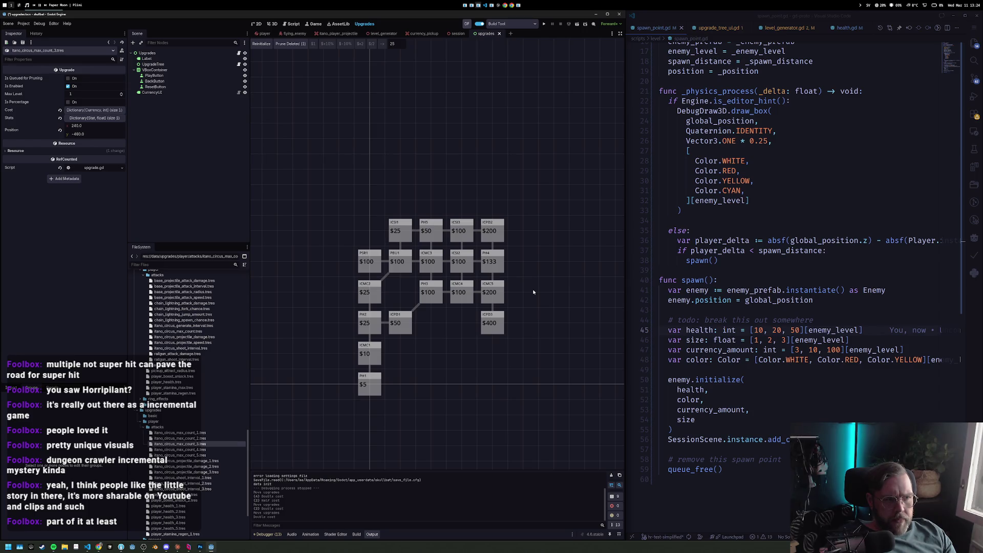
- Halve ICSI2 and ICSI3 to $50 each and relaunch the game with F5
mouse_move(470, 270)
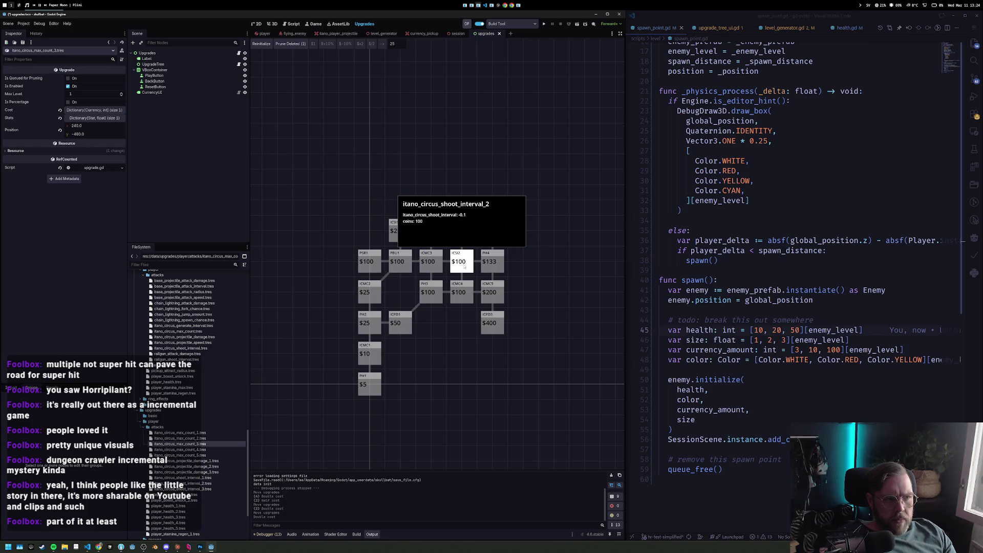
click(464, 266)
click(372, 44)
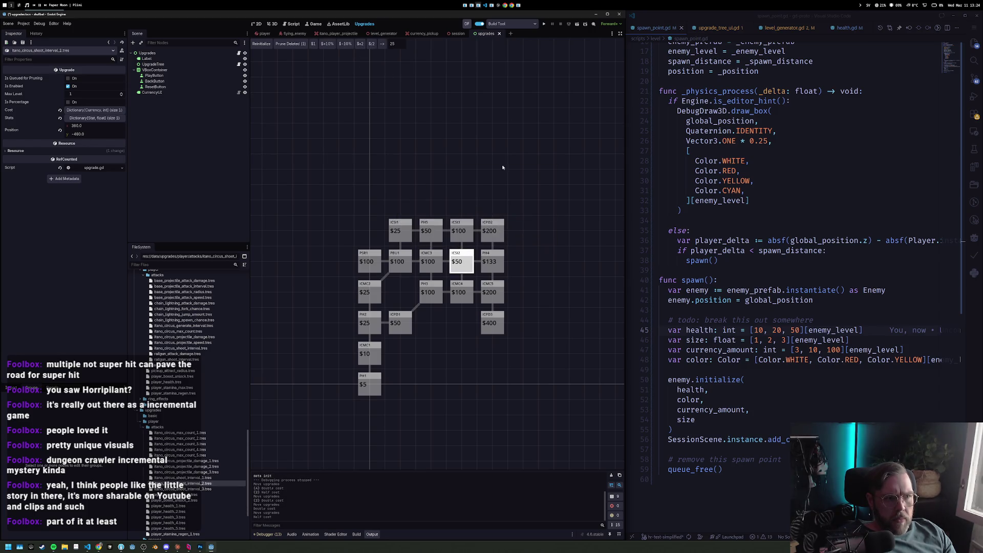
click(461, 231)
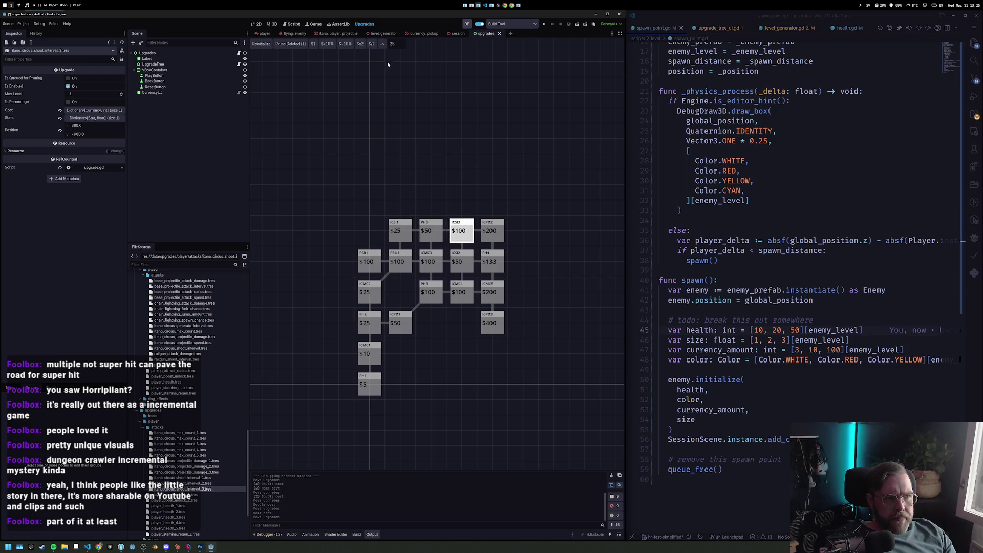
click(372, 44)
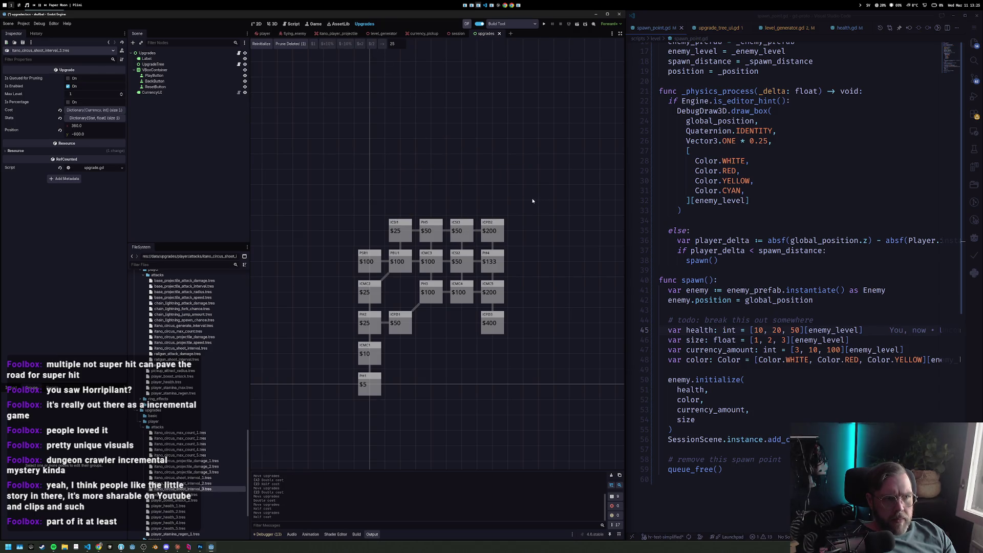
key(F5)
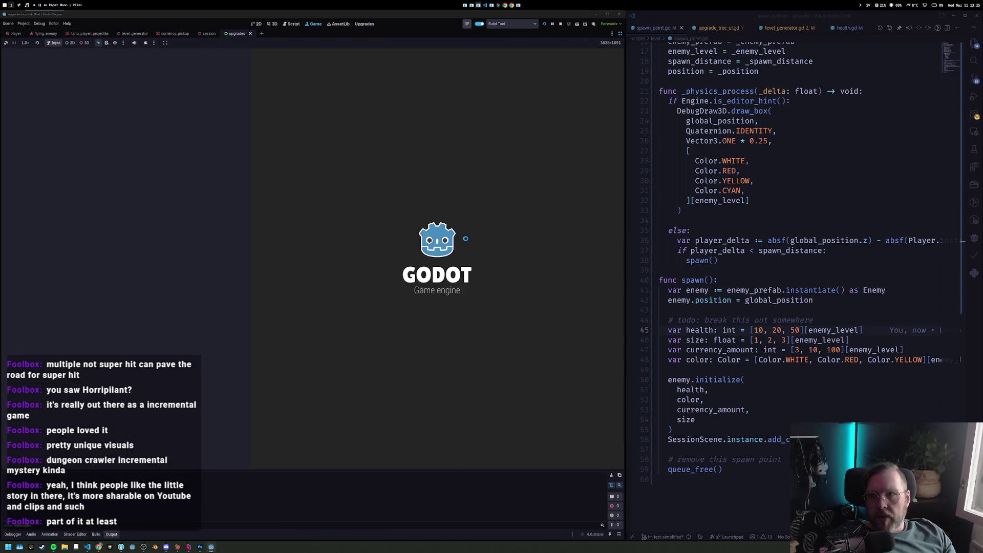
- Reset saved progress and play two runs, ending with 20 coins
click(347, 441)
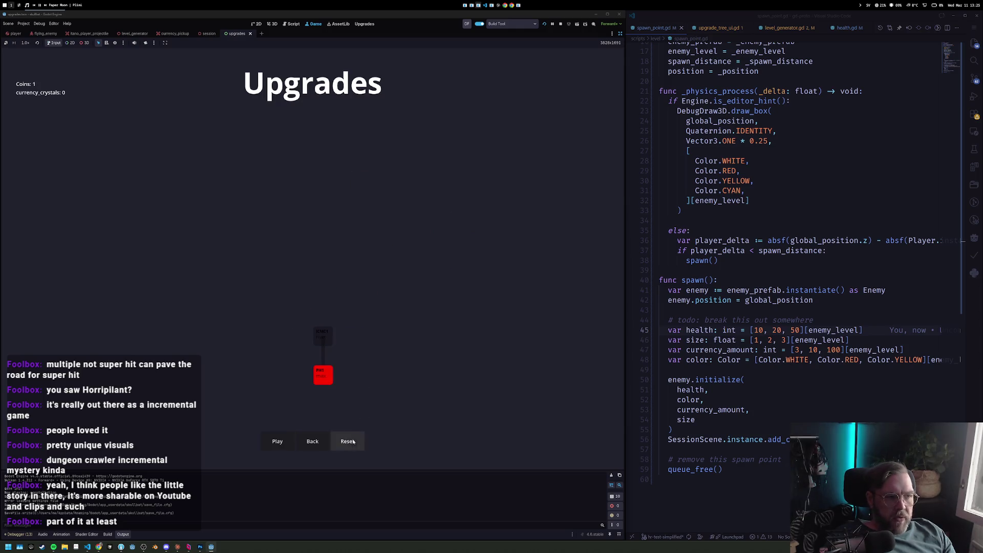
key(Return)
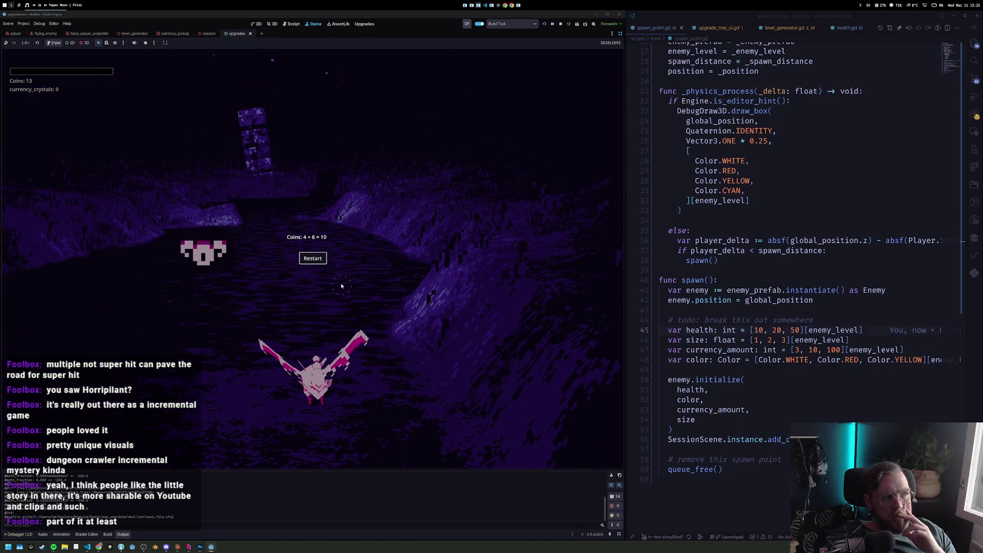
click(310, 258)
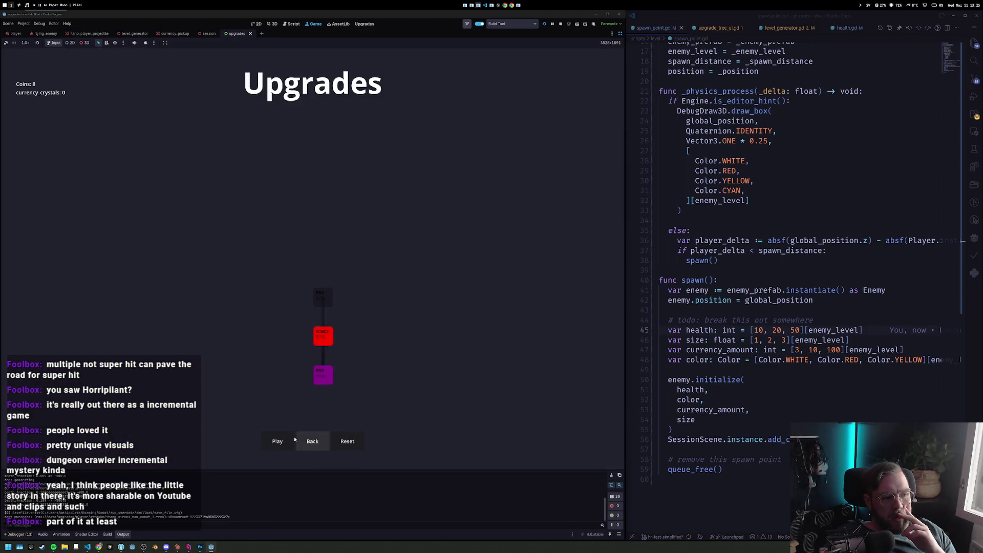
click(277, 441)
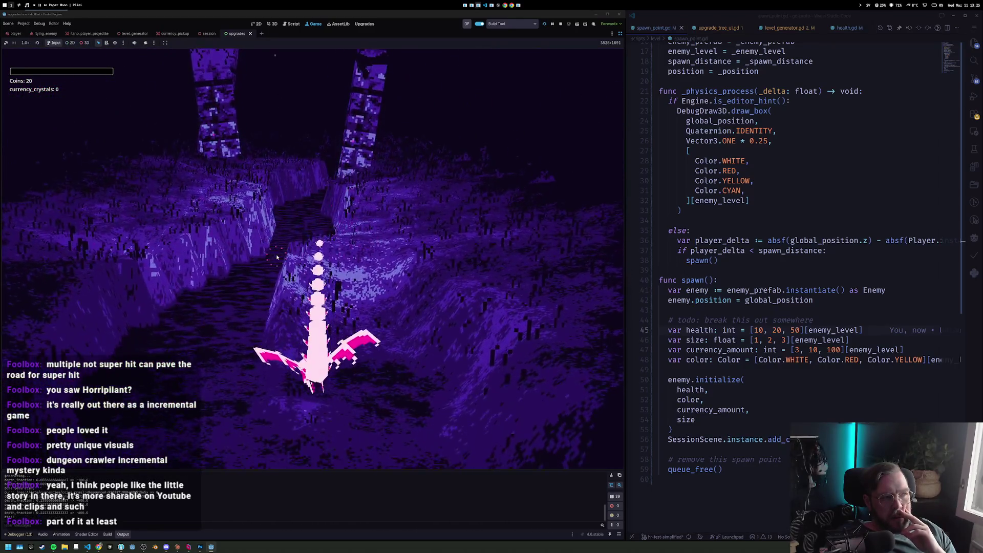
click(308, 259)
- Buy Itano Circus Max Count 1 for 10 coins, leaving 10 coins
click(323, 335)
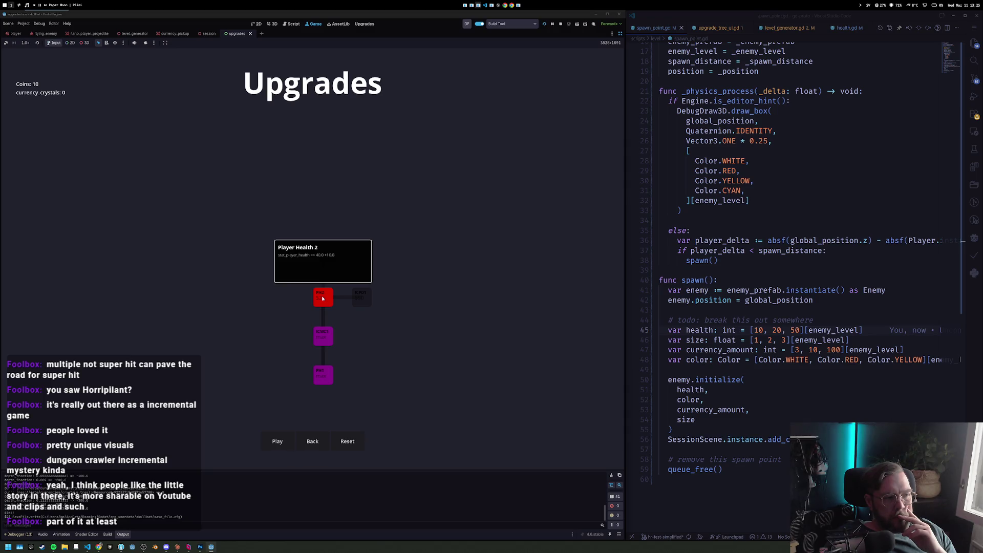
click(703, 233)
key(ctrl+p)
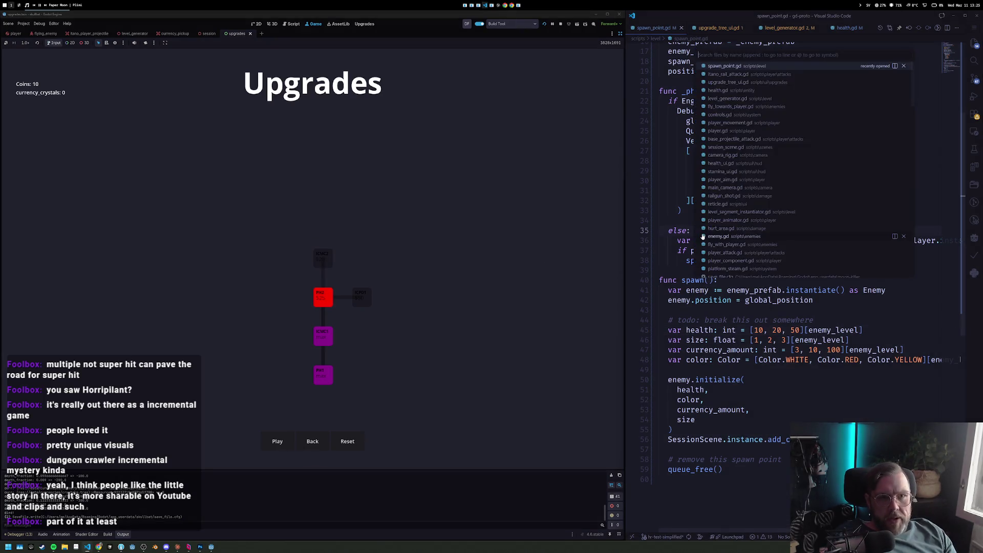
- Open player.gd and stop the running game
text(player)
key(Return)
click(560, 24)
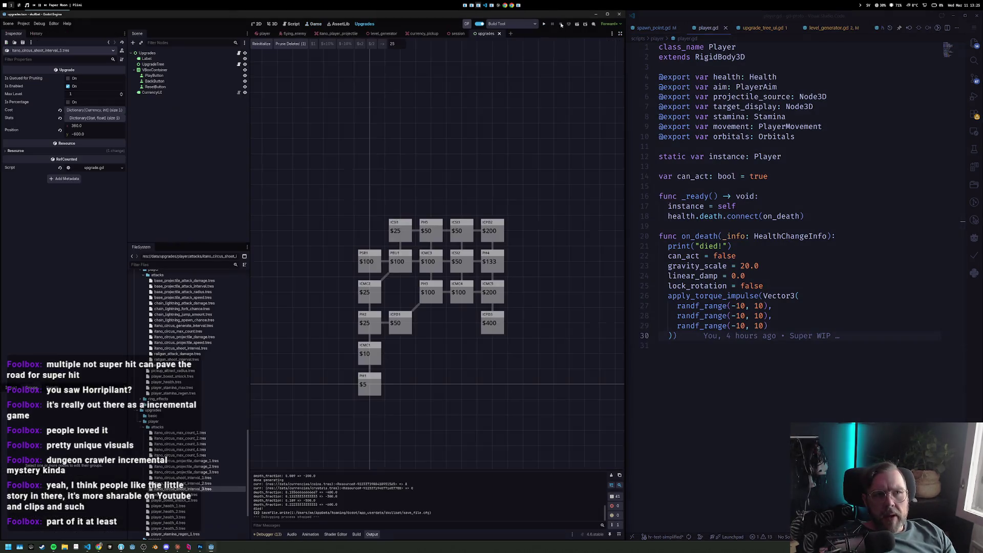
click(756, 87)
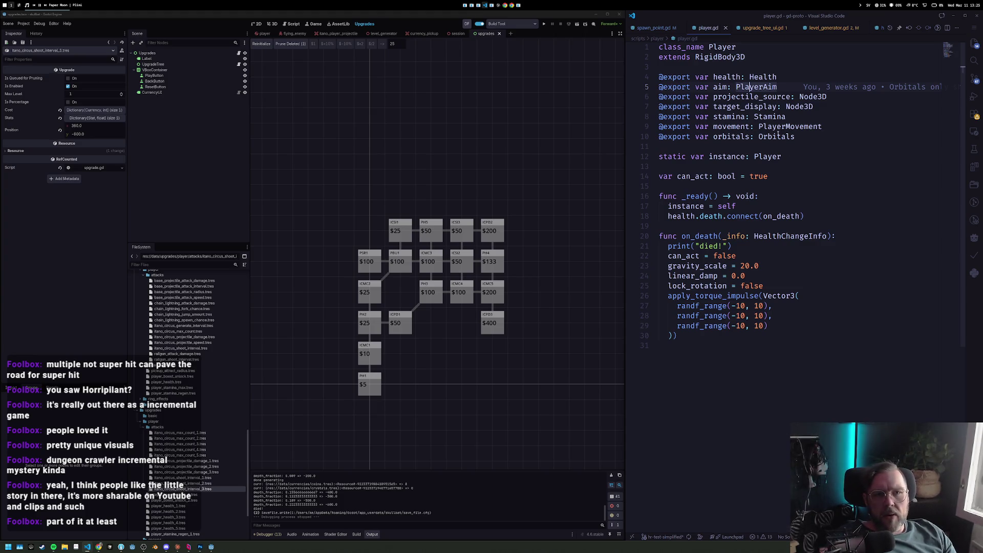
click(804, 136)
click(790, 78)
key(Return)
text(@export)
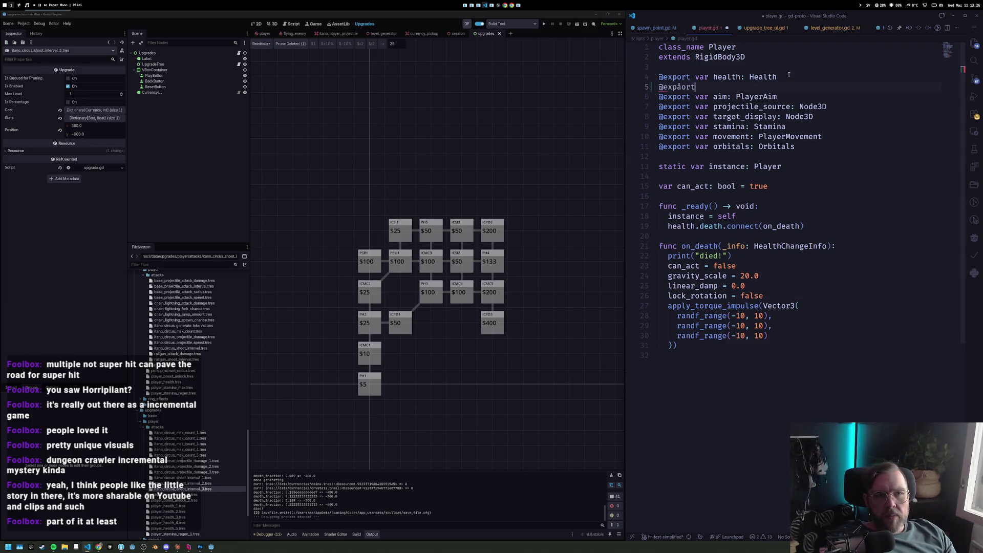
key(BackSpace)
key(BackSpace)
text(ort var ita)
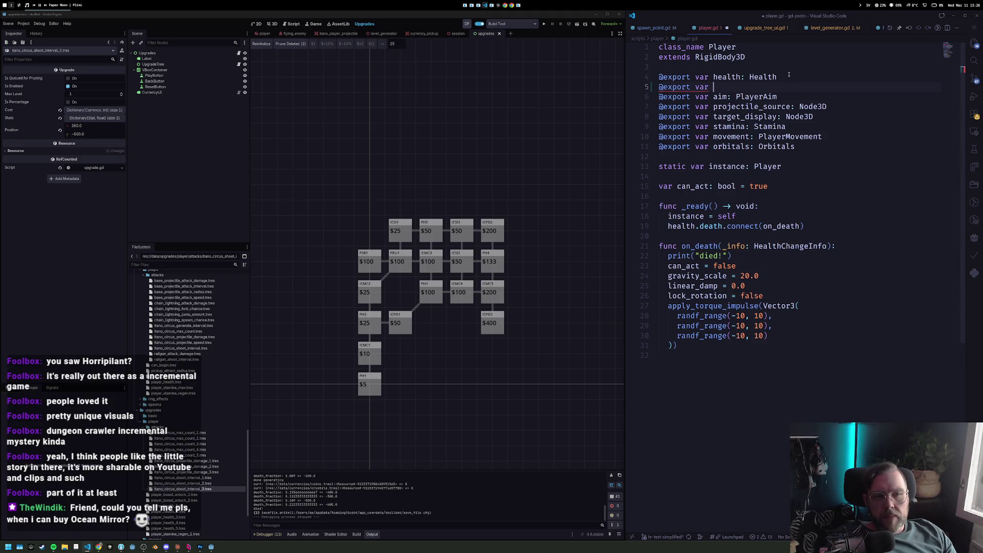
text(no)
key(ctrl+shift+Left)
key(BackSpace)
text(ck:)
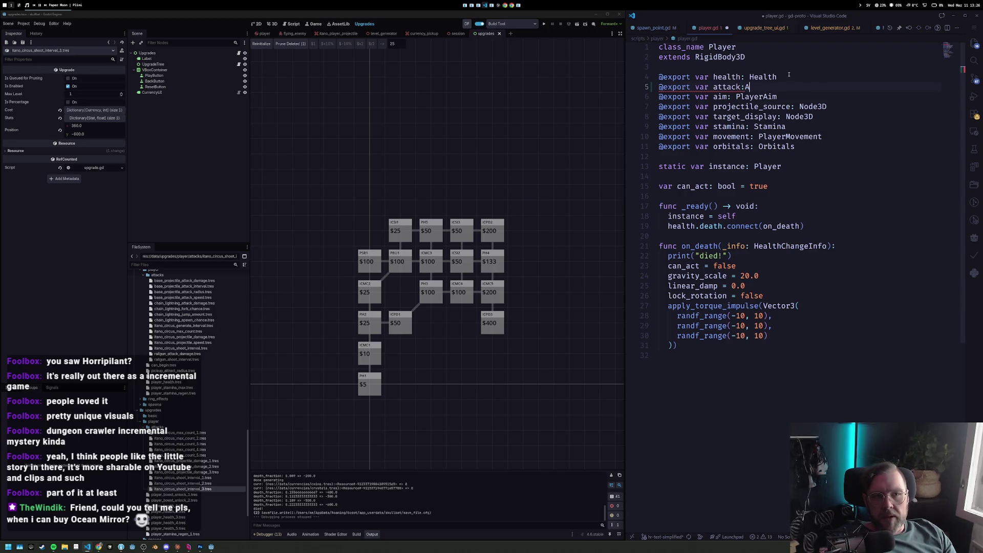
text(itano)
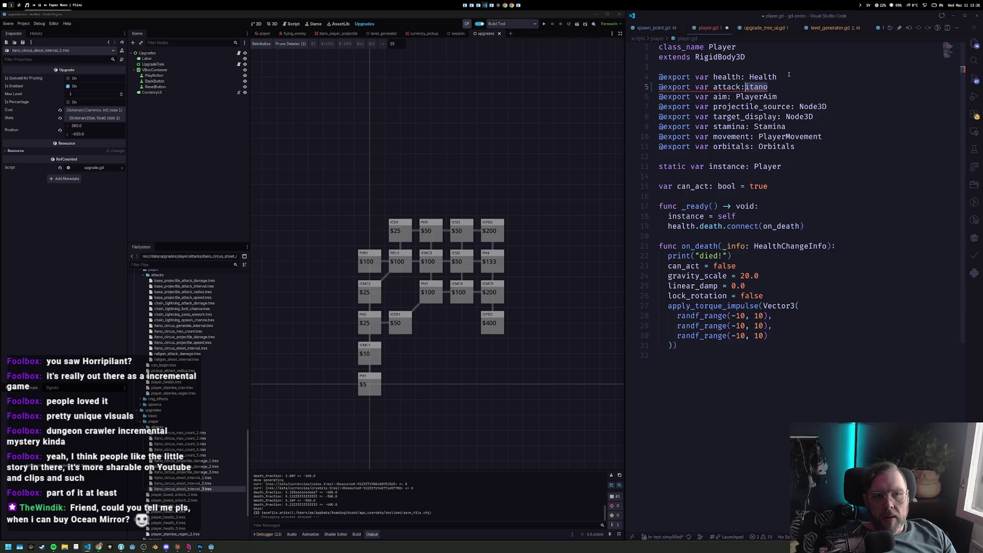
key(ctrl+shift+p)
key(Return)
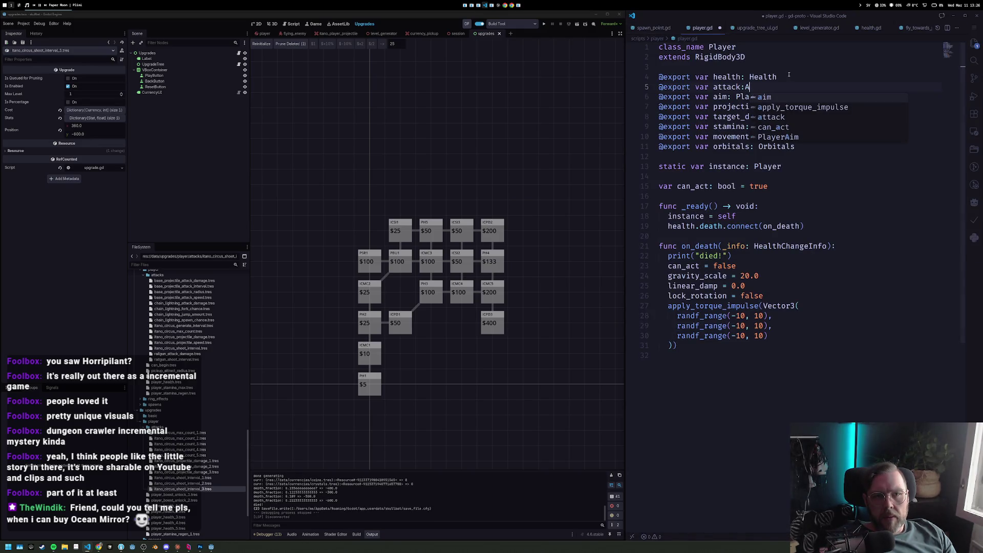
- Type the attack variable as ItanoRailAttack and save player.gd
text(it)
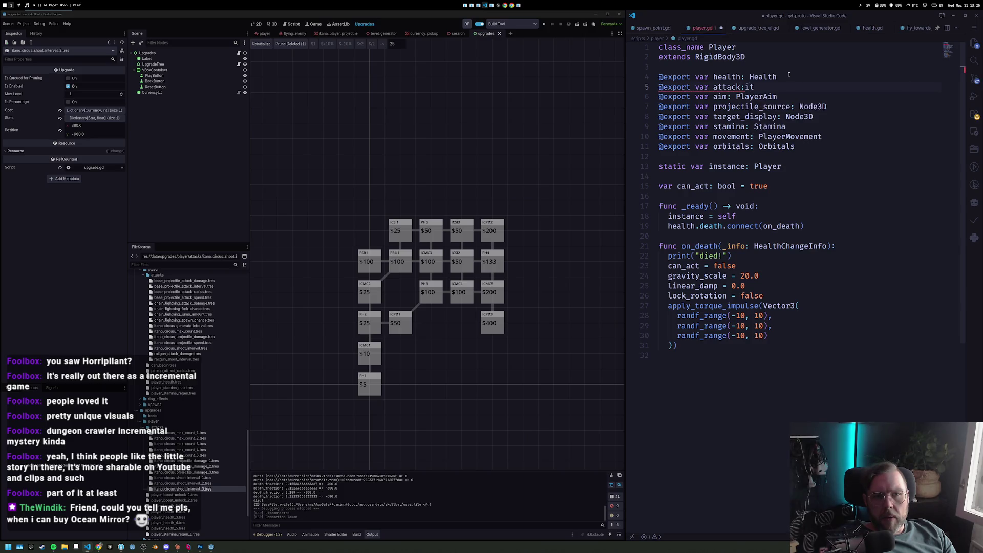
text(anoc)
key(Return)
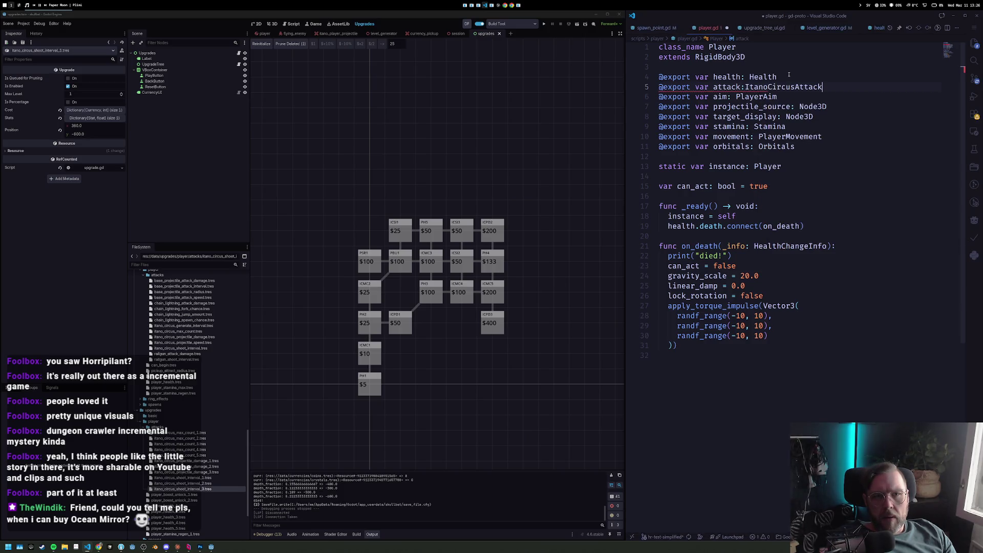
key(ctrl+shift+Left)
text(itano)
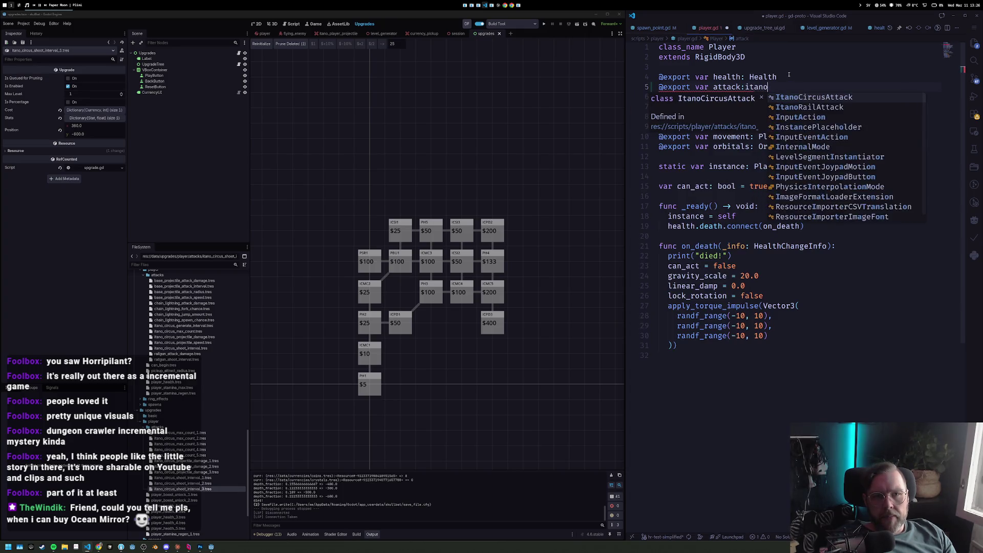
key(Down)
key(Return)
key(ctrl+s)
key(Down)
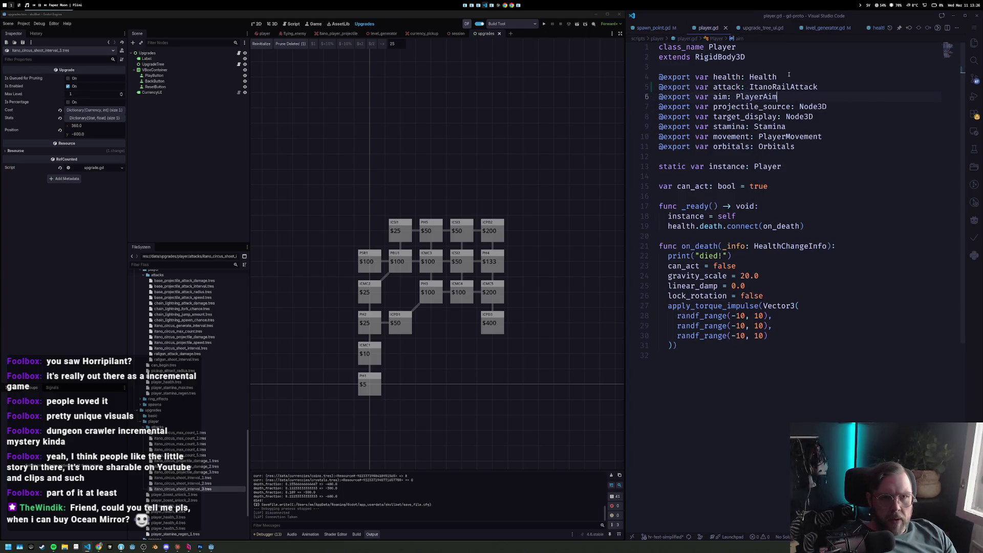
click(263, 33)
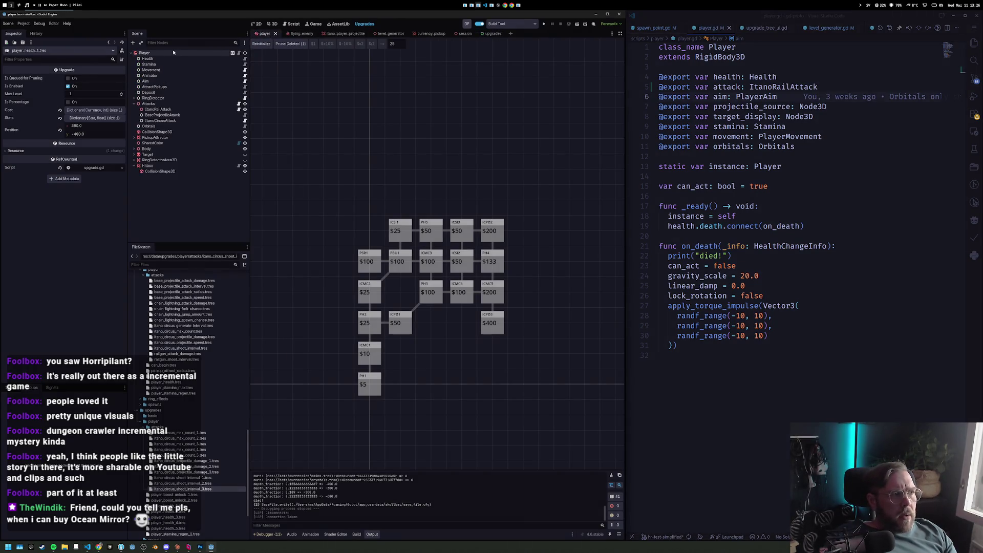
click(175, 53)
click(88, 86)
double_click(446, 55)
click(823, 87)
key(ctrl+p)
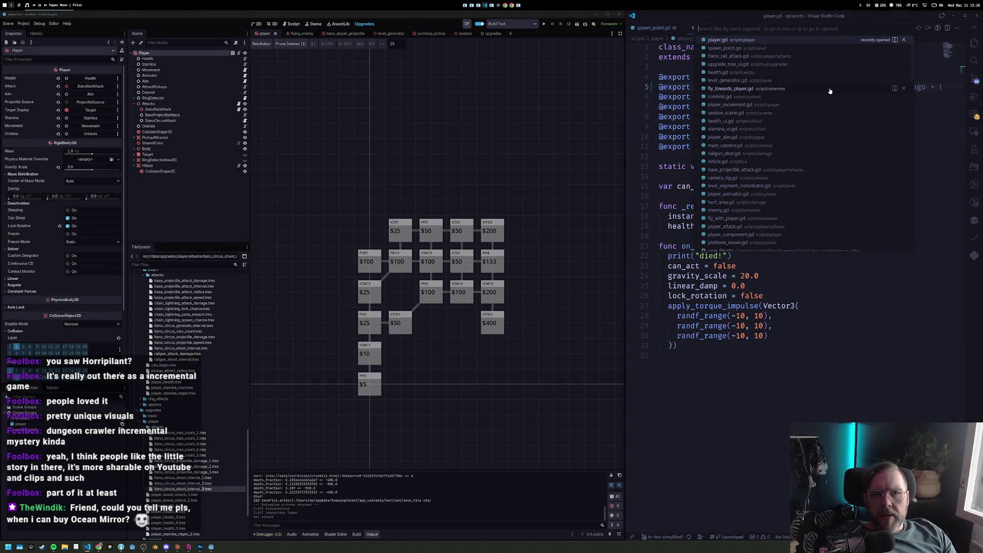
text(cur)
key(BackSpace)
key(BackSpace)
key(BackSpace)
text(reticle)
key(Return)
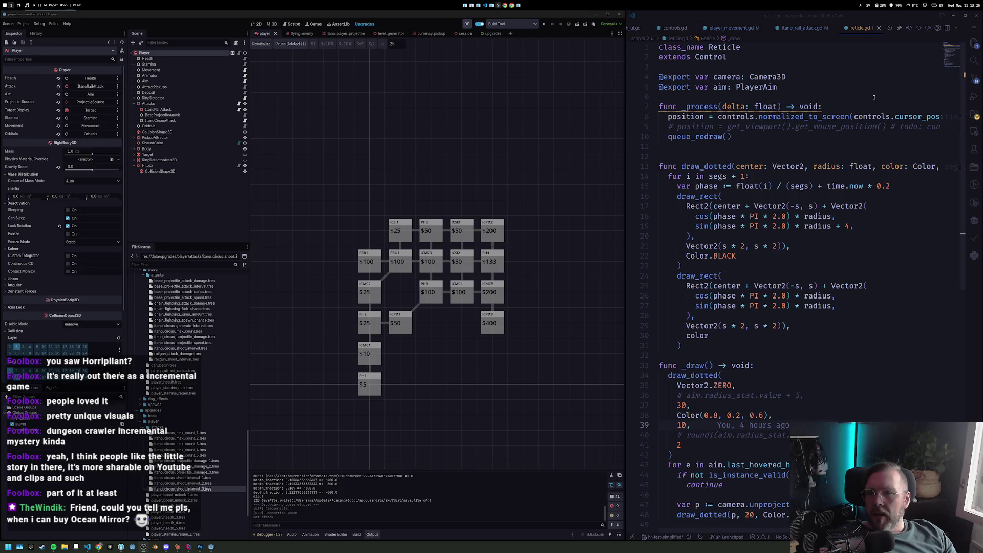
click(774, 134)
- In reticle.gd, replace the final draw_dotted argument 2 with 5 on line 41
key(Down)
key(Down)
key(Down)
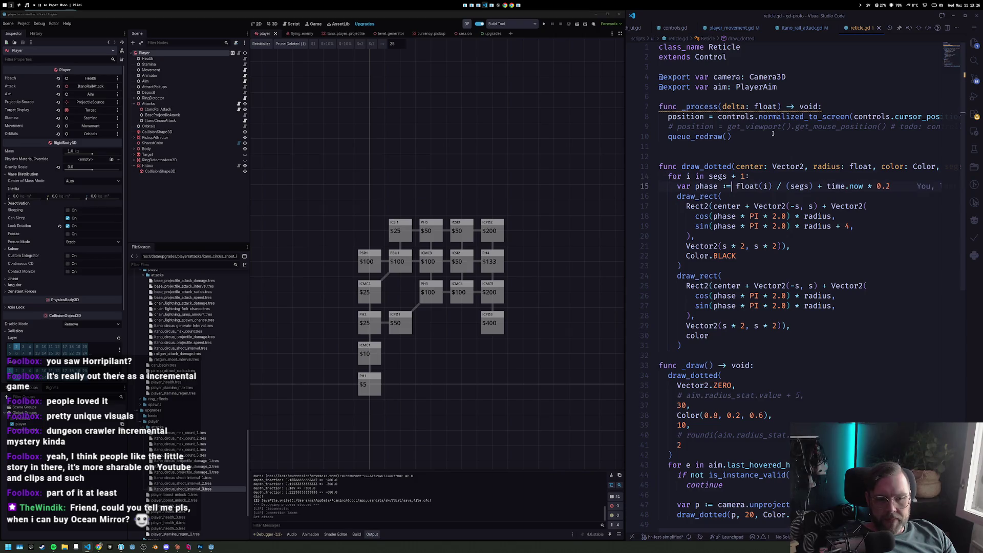
key(Down)
key(Down)
key(Down)
key(BackSpace)
text(5)
key(Up)
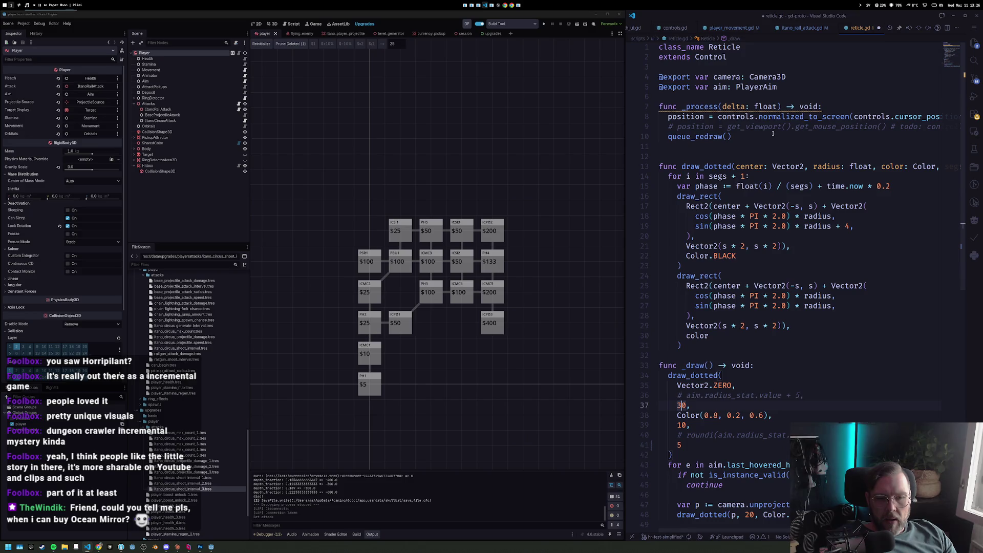
key(Down)
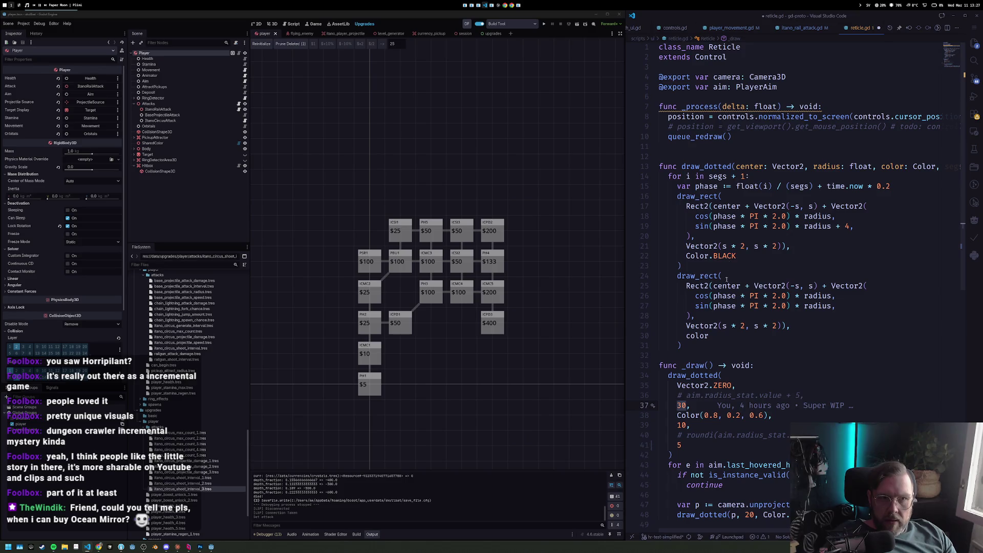
mouse_move(832, 169)
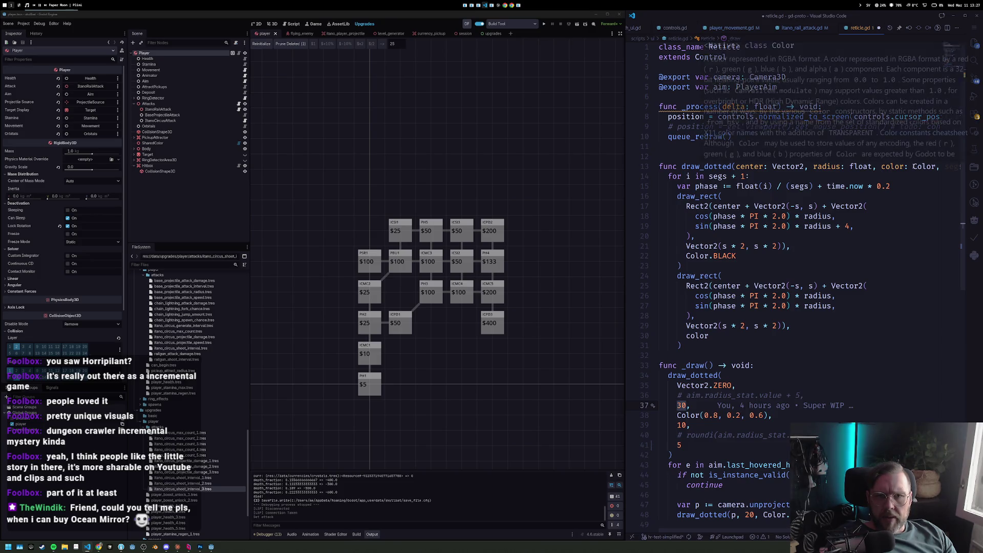
click(681, 426)
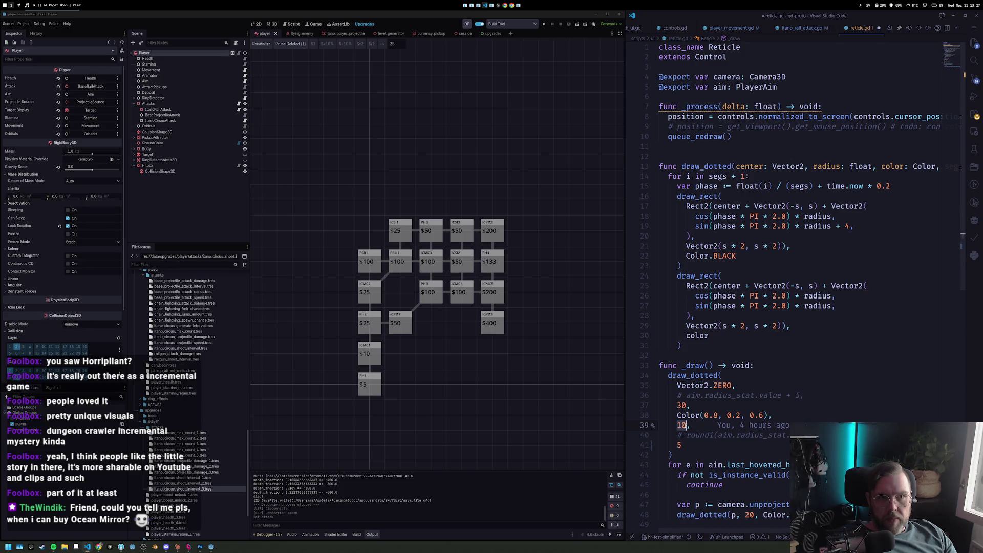
- Replace the dot count 10 with Player.instance.attack.max_itano_count_stat.value_int
text(Player.instna,)
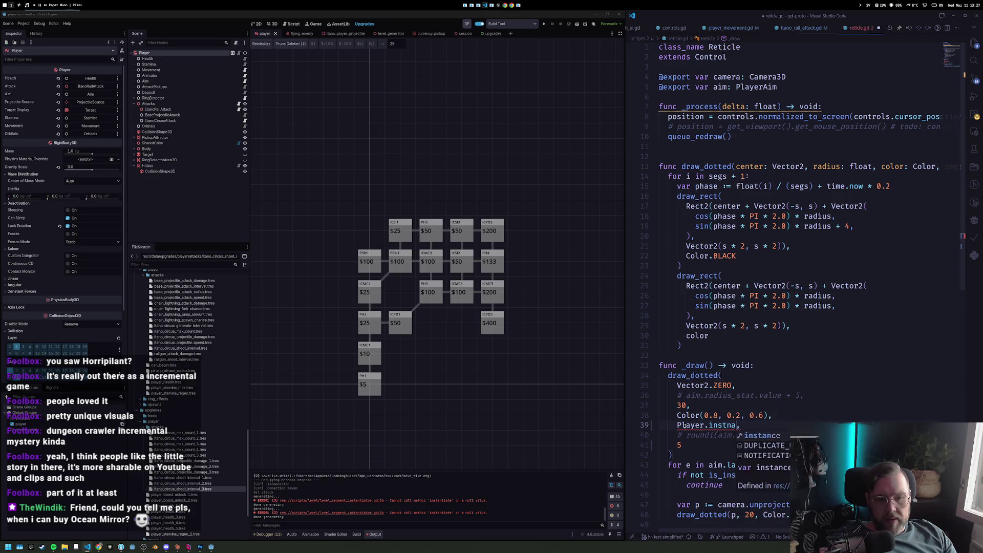
key(Tab)
text(.a)
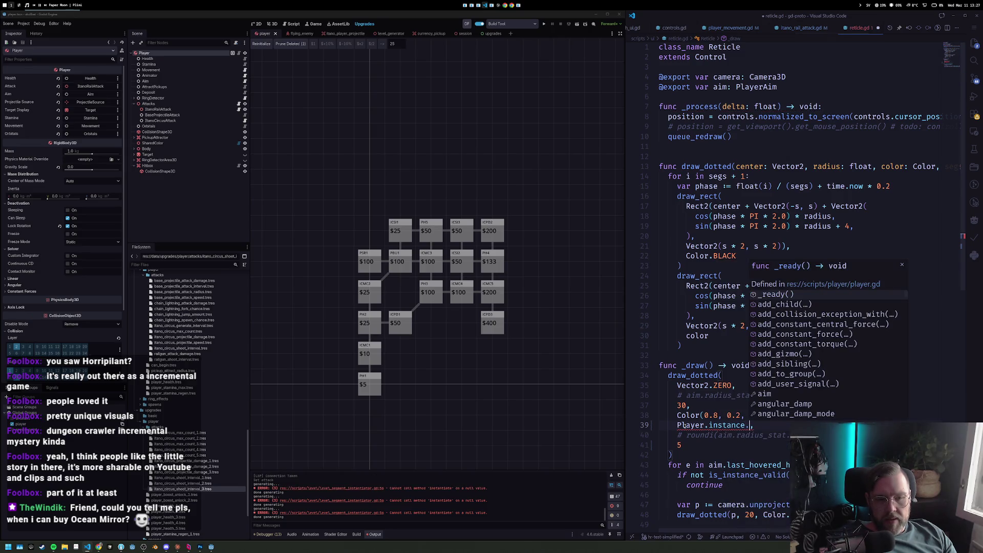
text(ttack.)
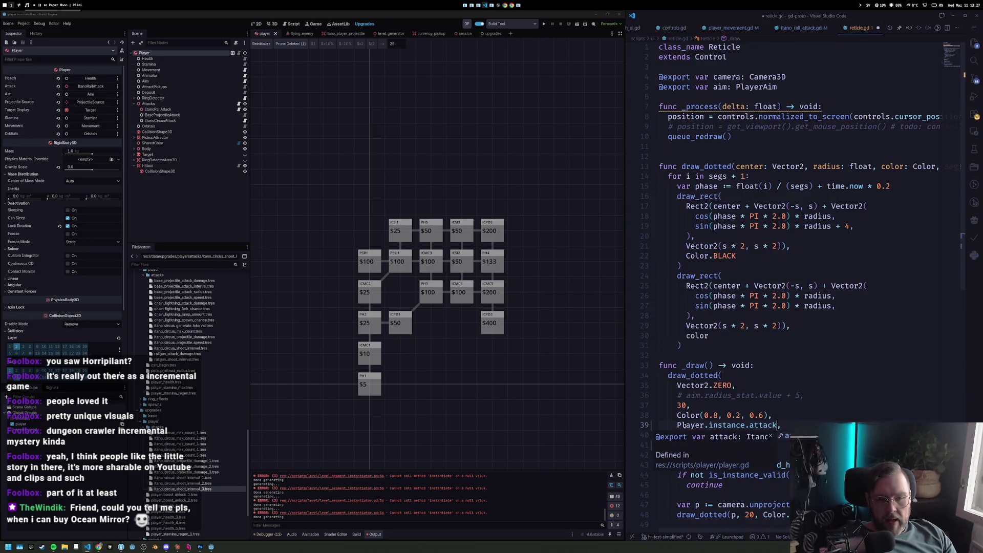
text(it)
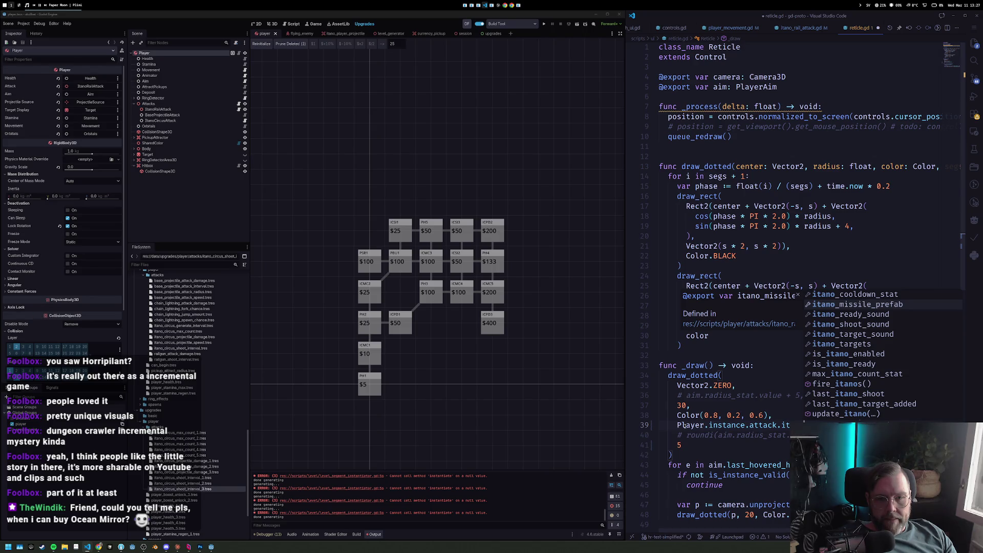
key(Down)
key(Down)
key(Down)
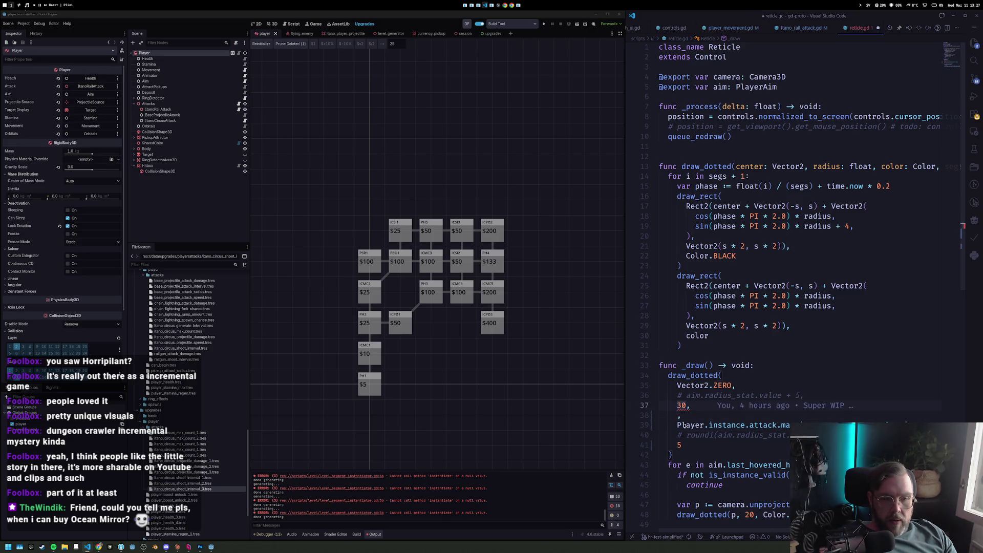
- Make the ring colour Color.WHITE when is_itano_ready, else dim gray, and run the game
text(itano)
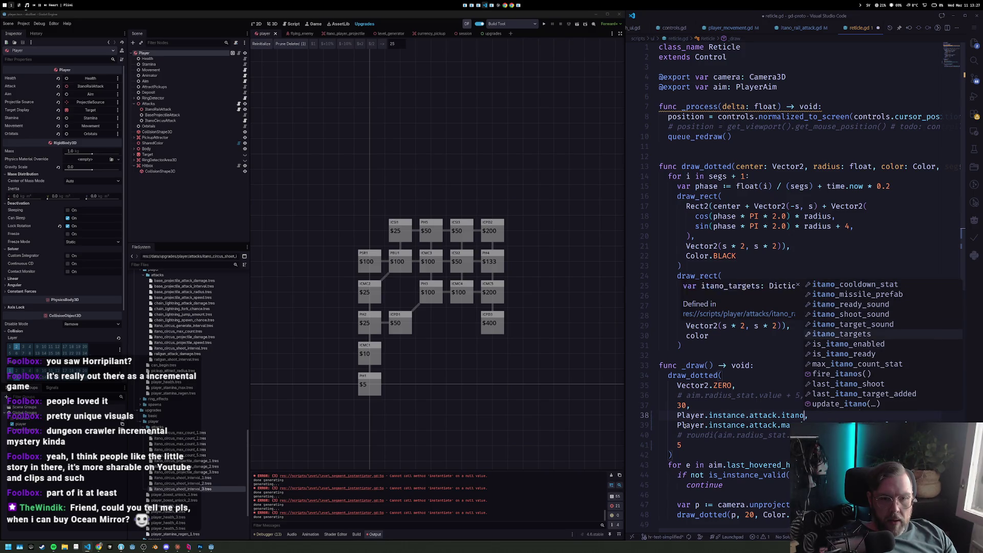
key(Down)
key(Return)
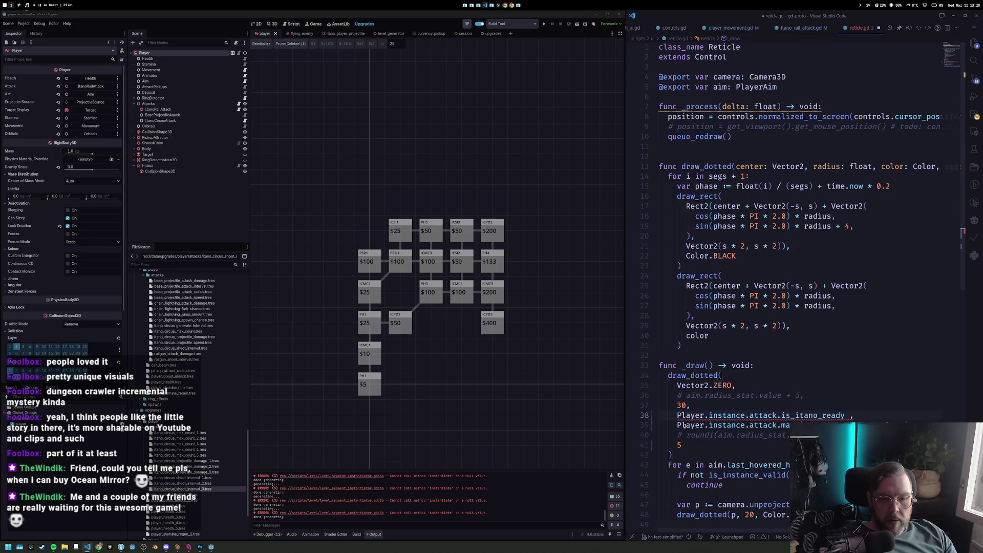
text(Color.)
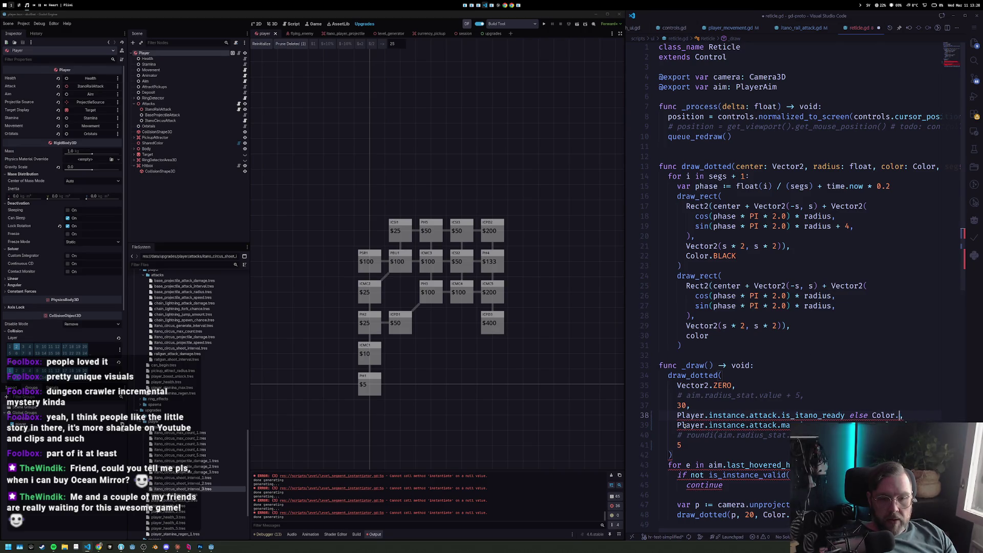
text(di)
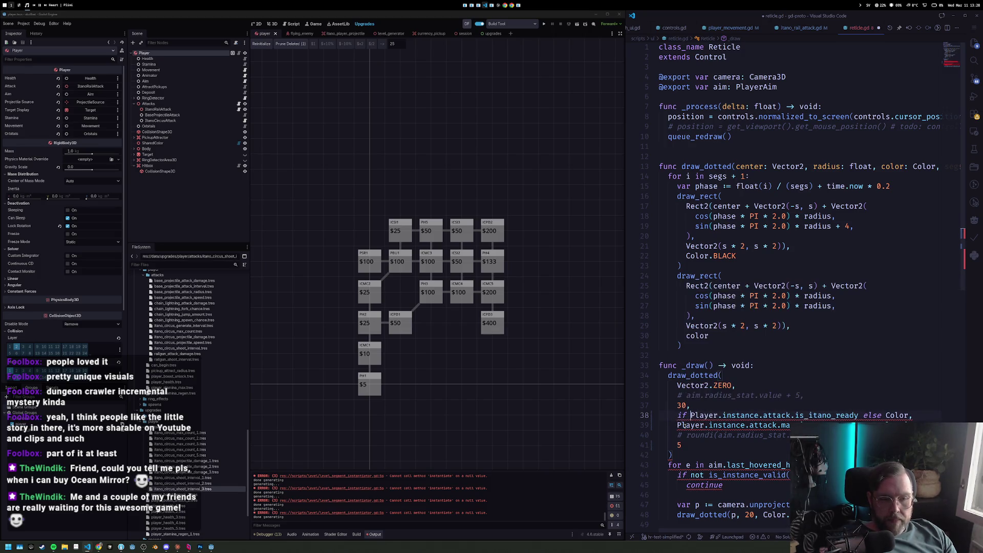
text(olor.t)
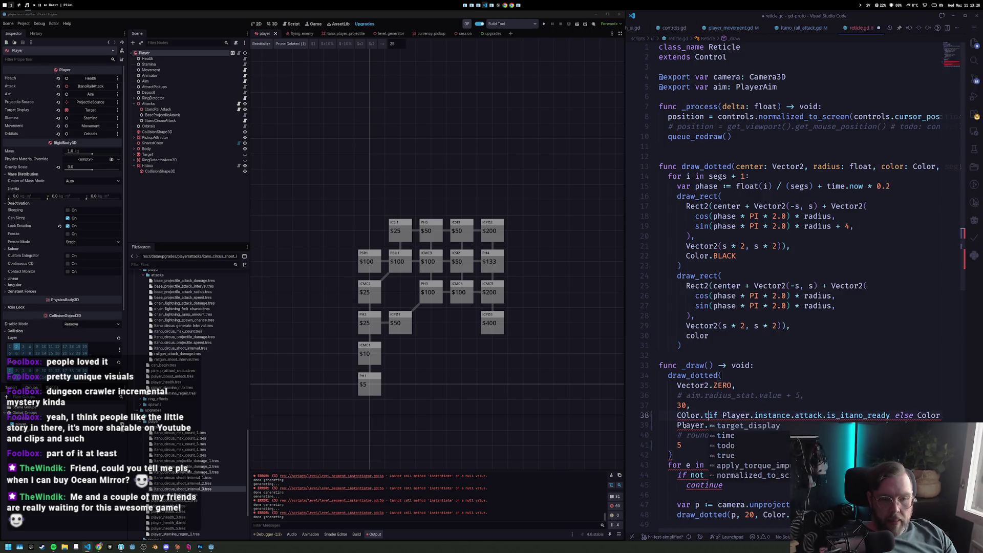
text(whyite)
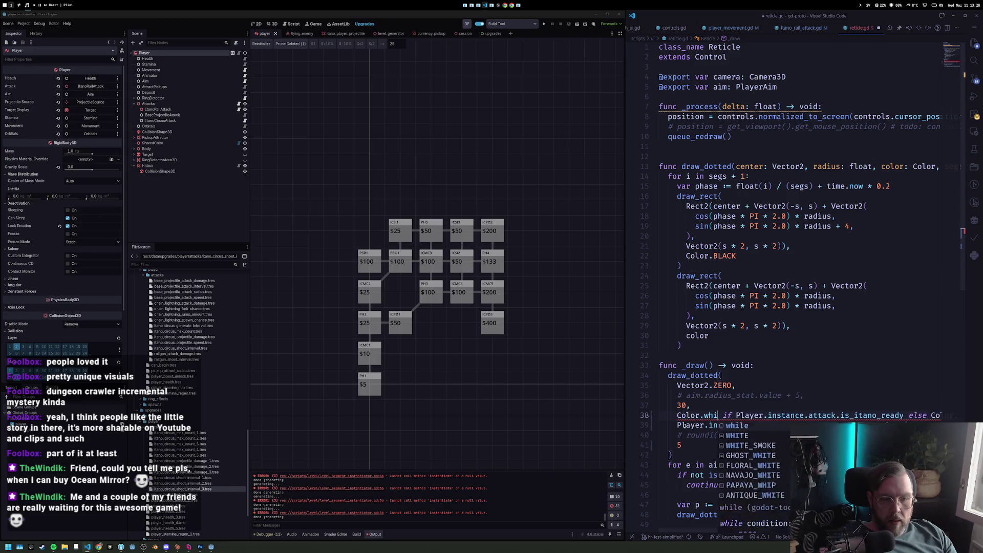
key(End)
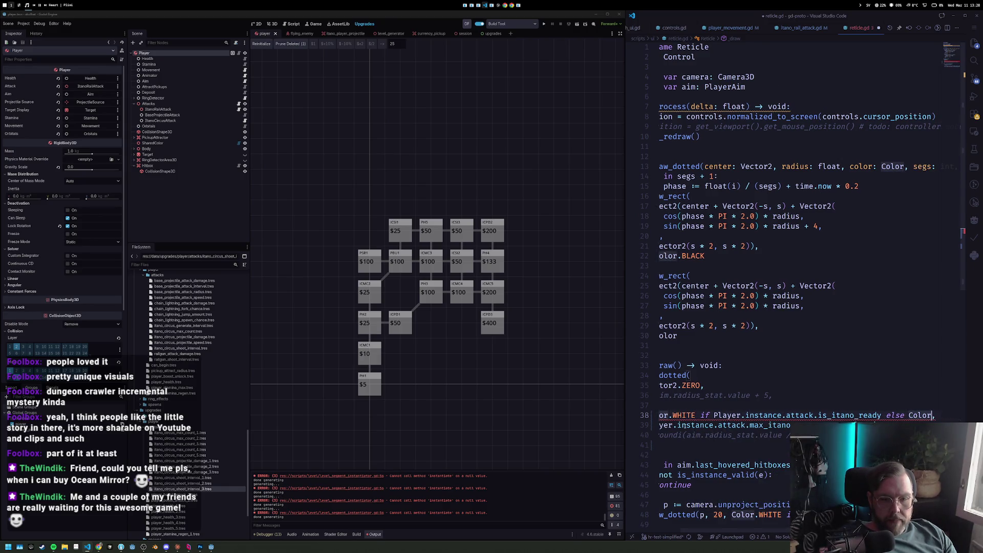
key(Home)
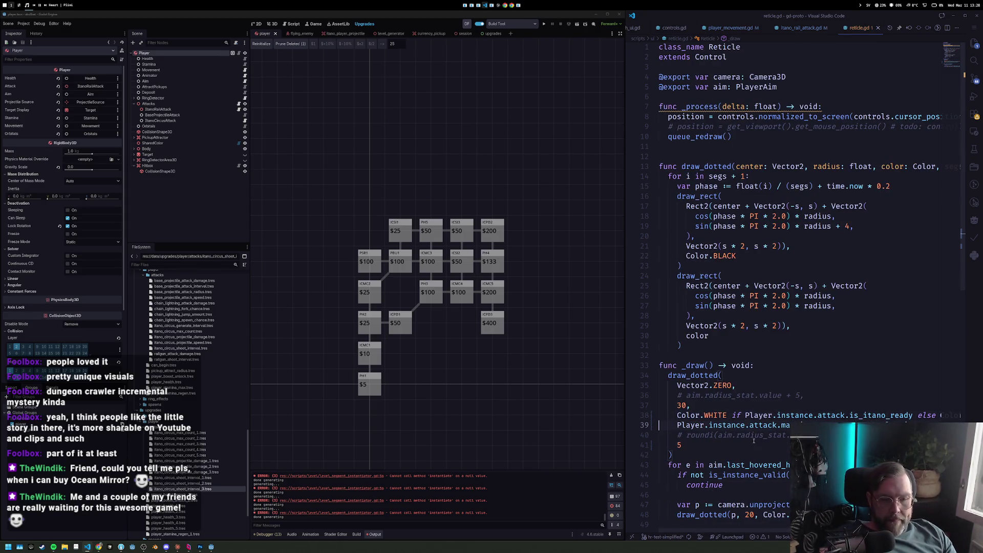
scroll(754, 441, down, 2)
click(546, 23)
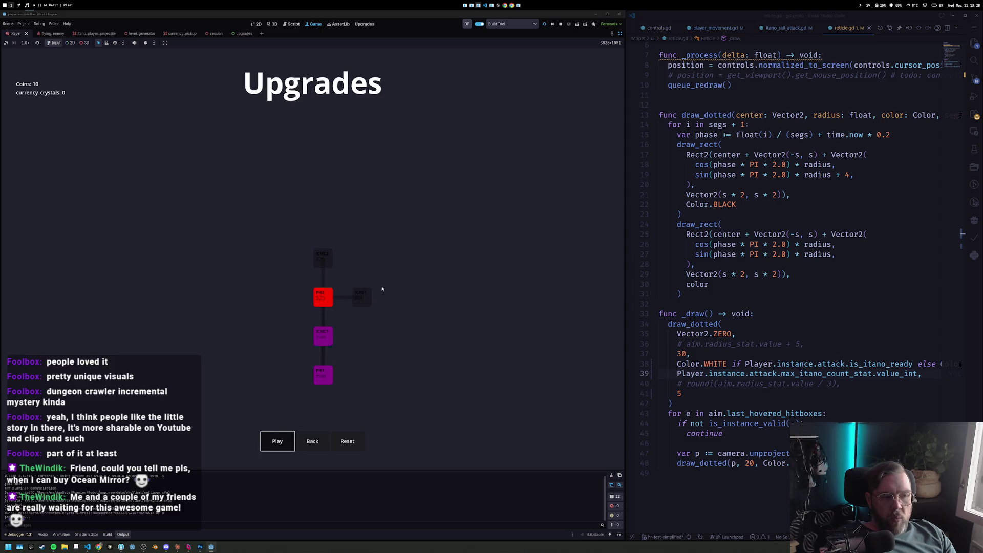
- Play a test run ending at 44 coins, then restart to reach the Upgrades screen
key(Return)
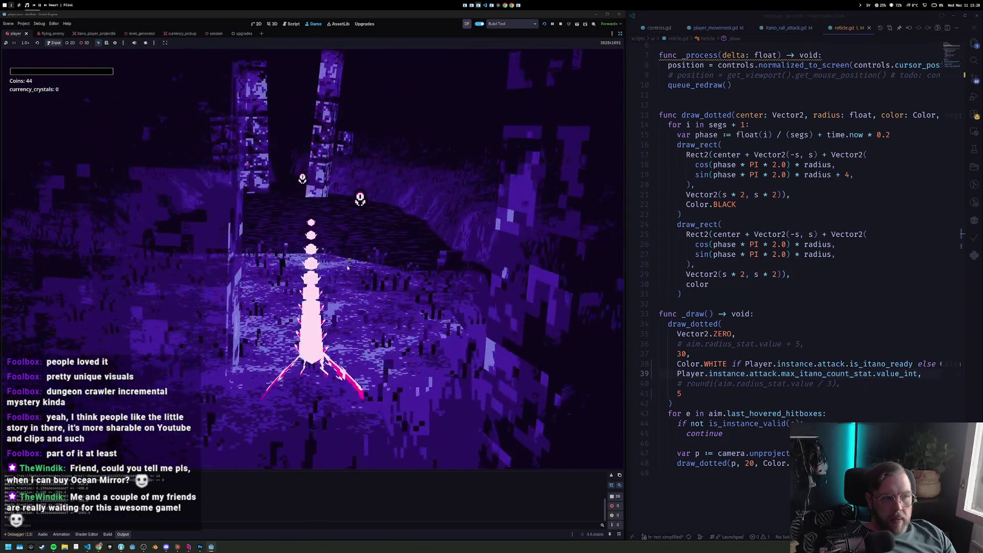
click(321, 260)
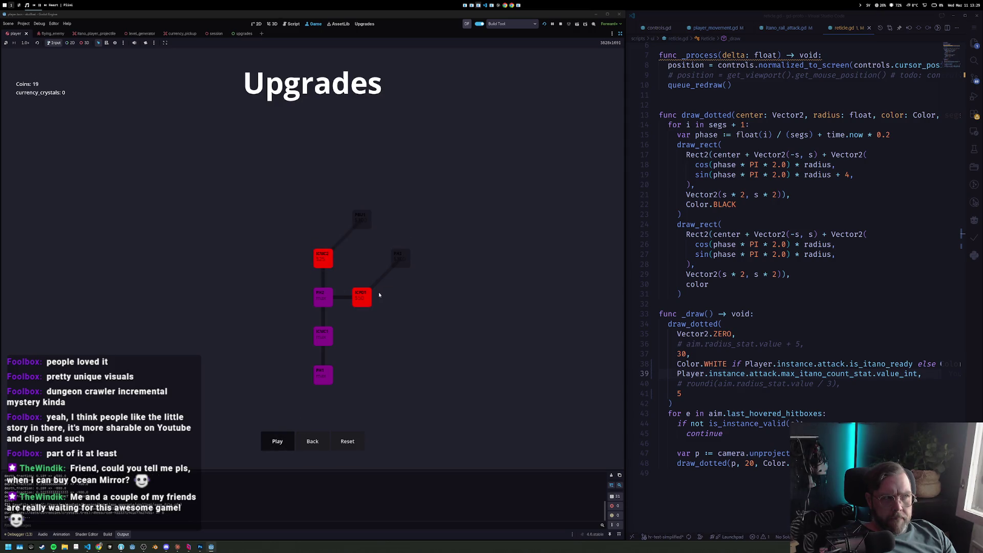
- Play another run totalling 22 + 34 = 56 coins, then restart after game over
key(Return)
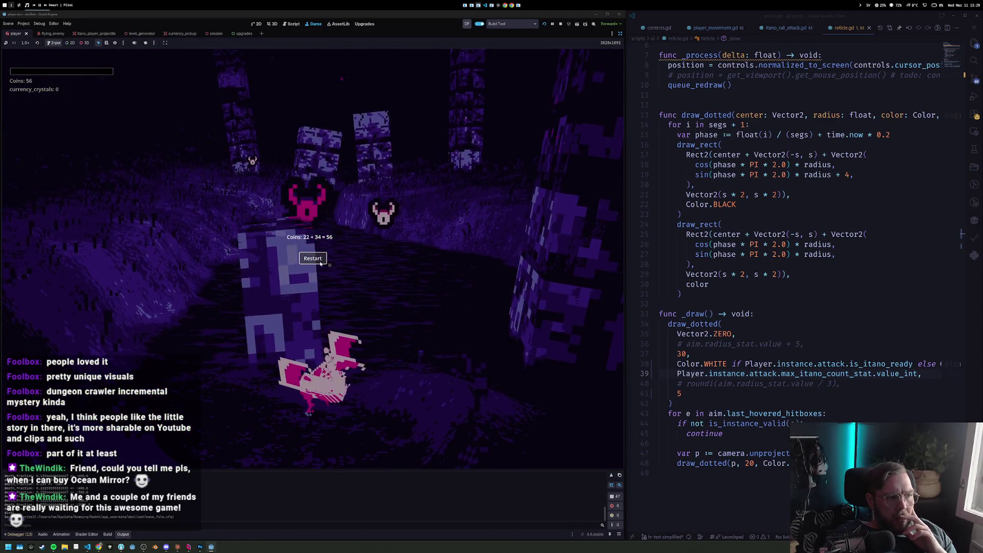
click(313, 257)
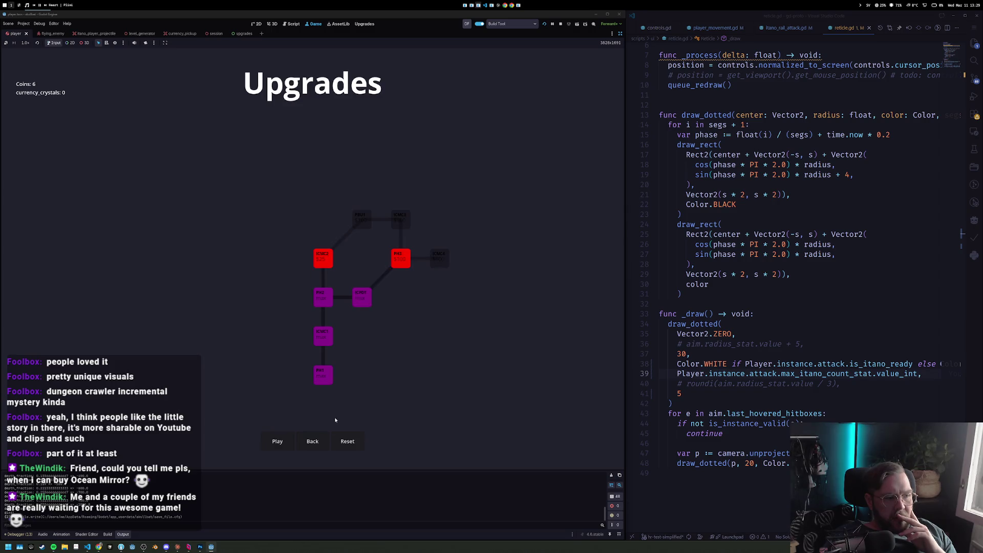
- Play a run reaching 86 coins, then launch a fresh run with the new upgrades
key(space)
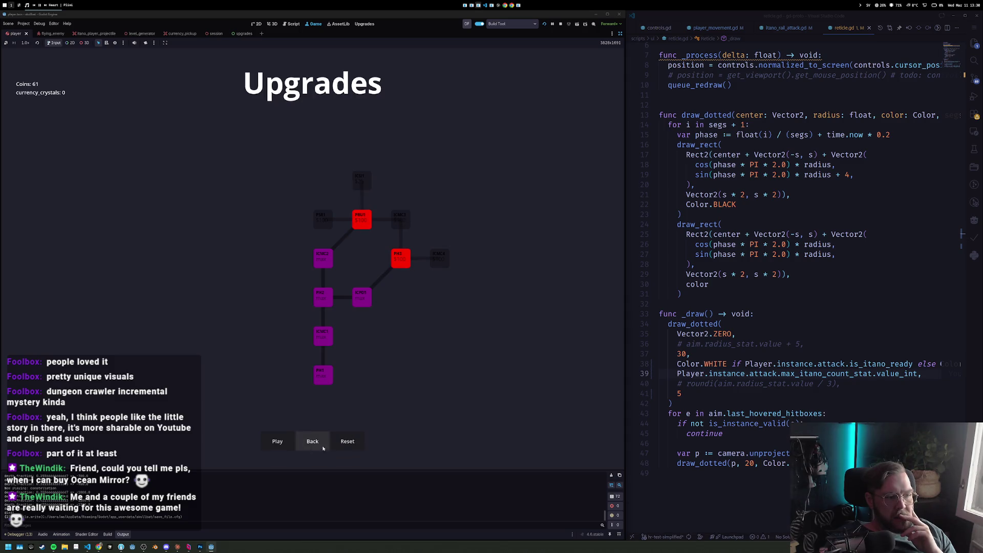
key(Return)
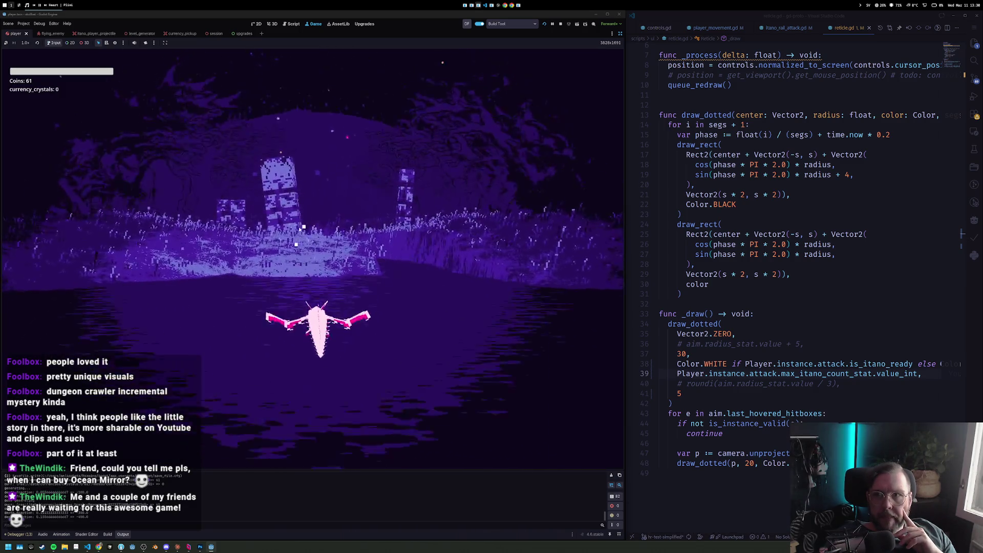
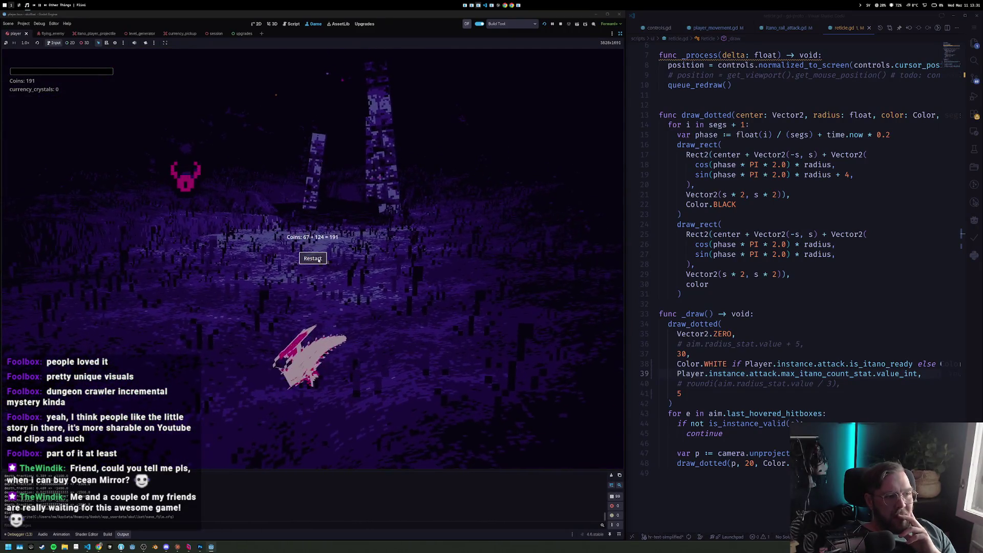
- Play another run to a 280-coin game over, then bring up the reticle's dotted drawing code
click(312, 258)
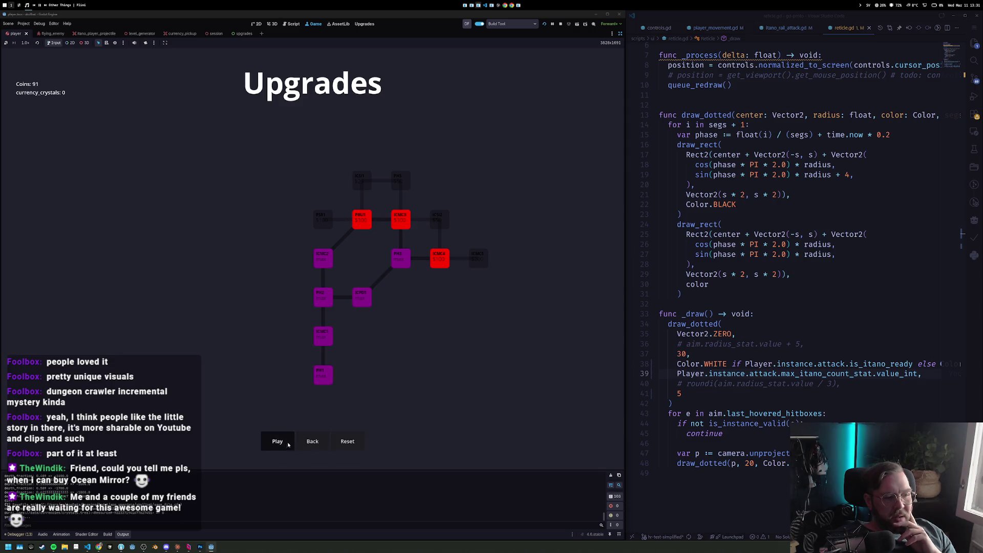
key(Return)
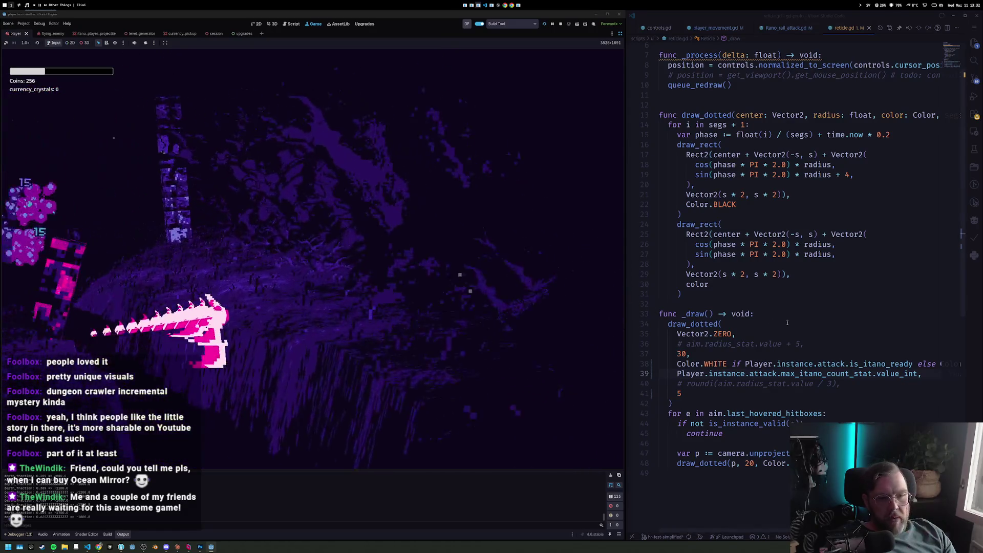
click(811, 236)
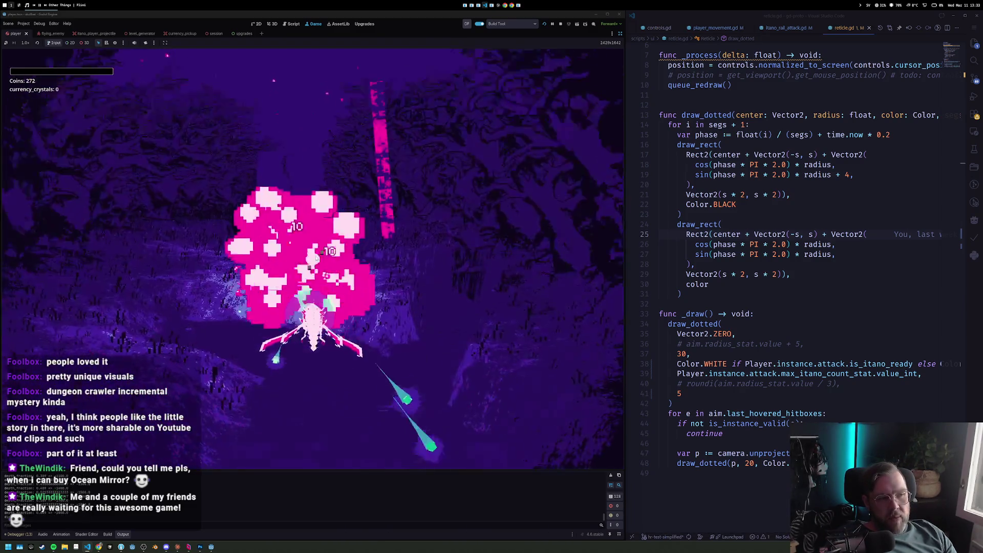
click(791, 165)
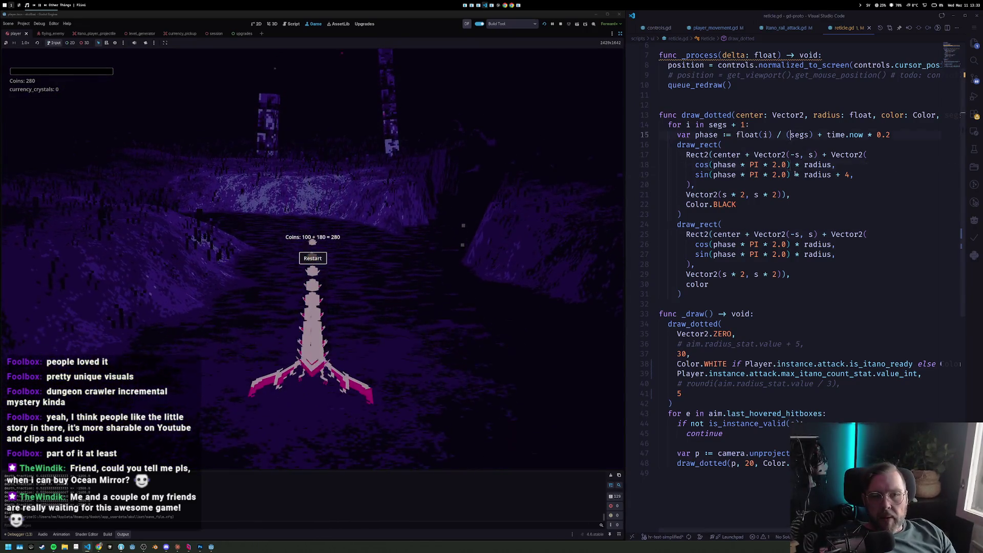
- Move through reticle.gd to the end of the reticle colour line, then return to the upgrade tree
key(ctrl+Home)
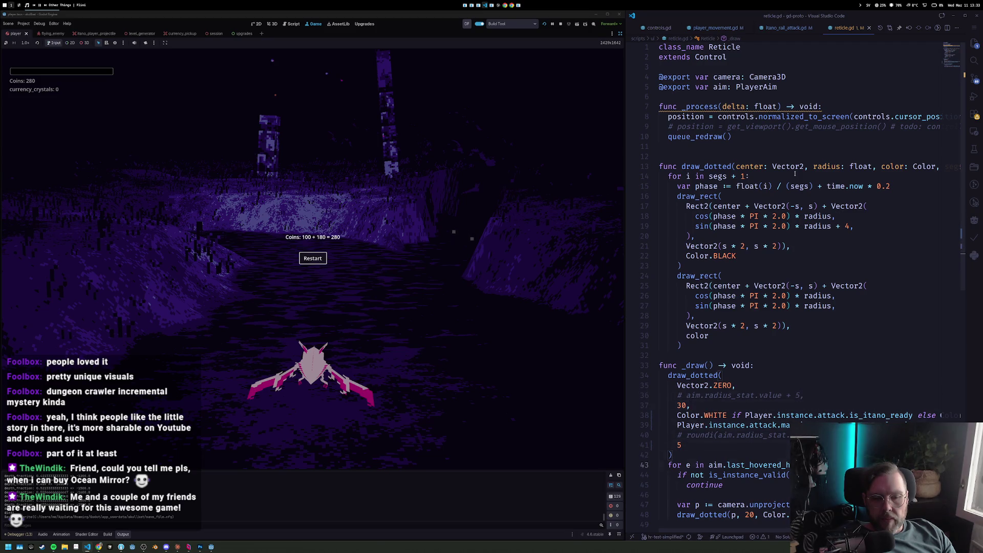
key(ctrl+End)
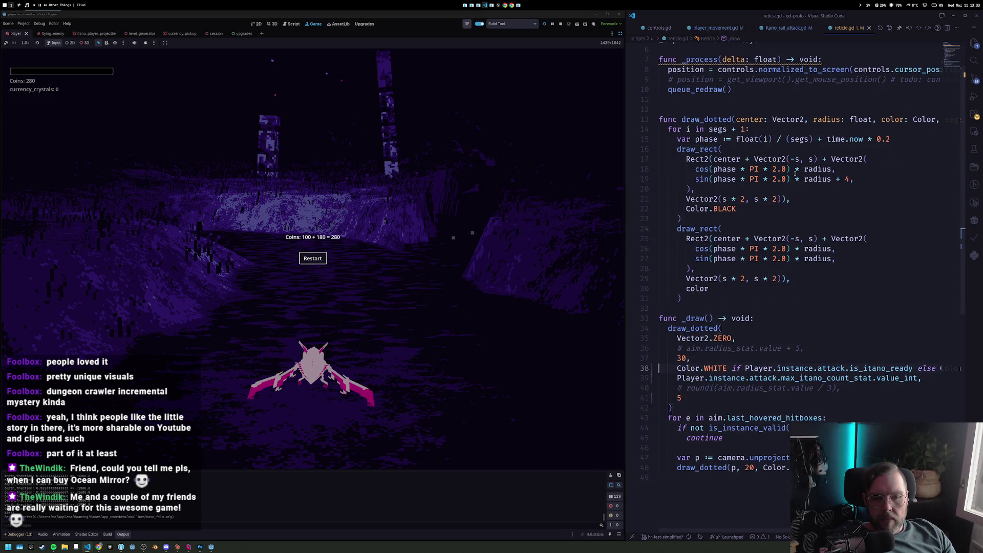
key(End)
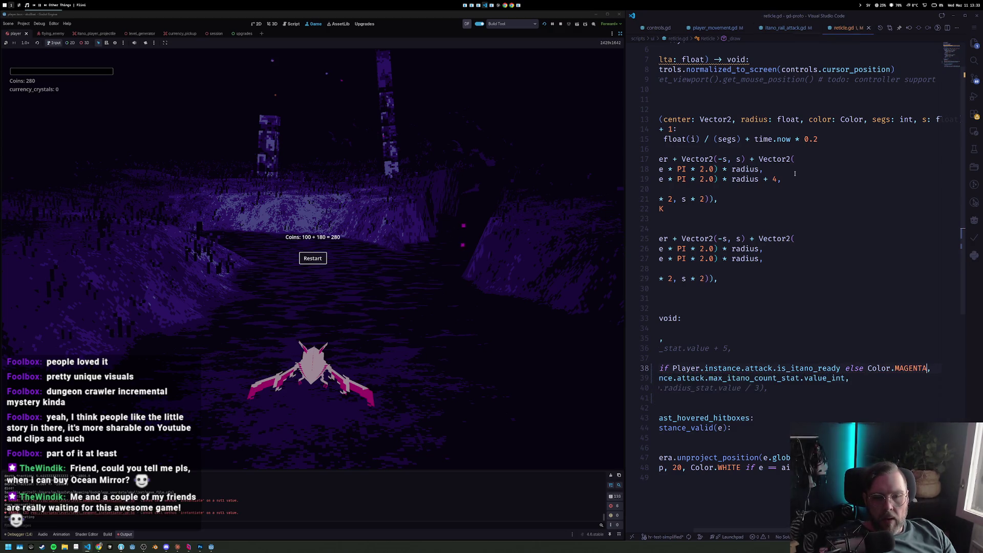
click(316, 260)
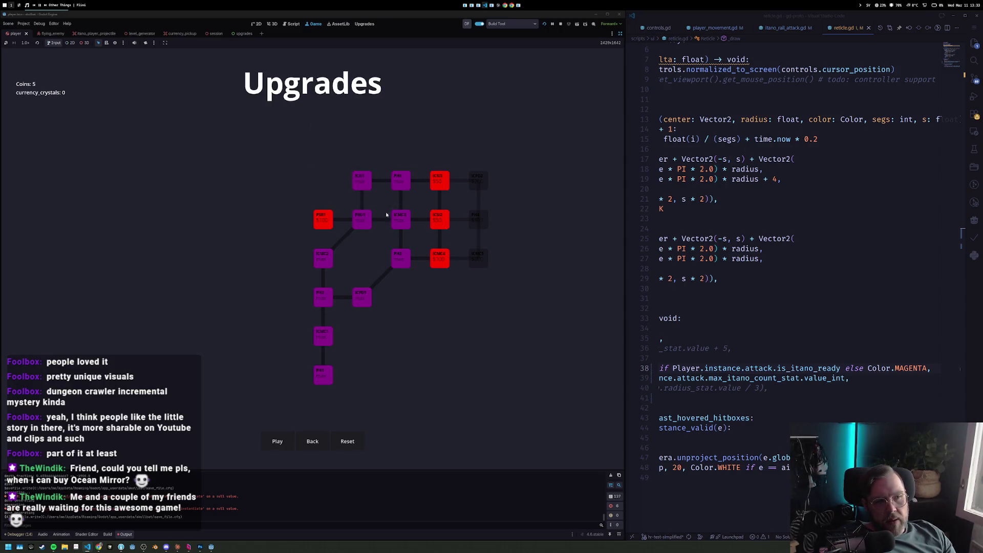
- Start a fresh run, fly the ship through the level, then stop the game at 385 coins
key(Return)
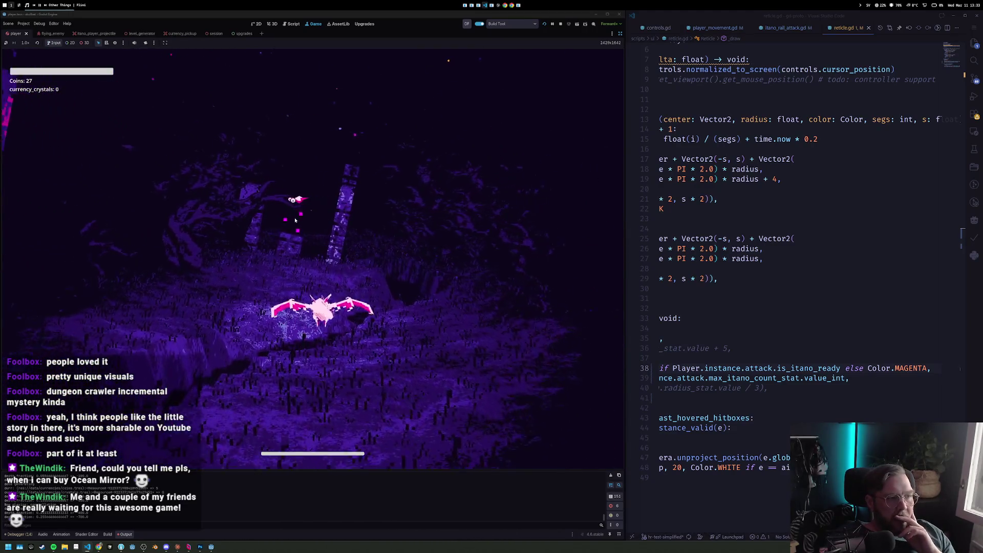
key(w)
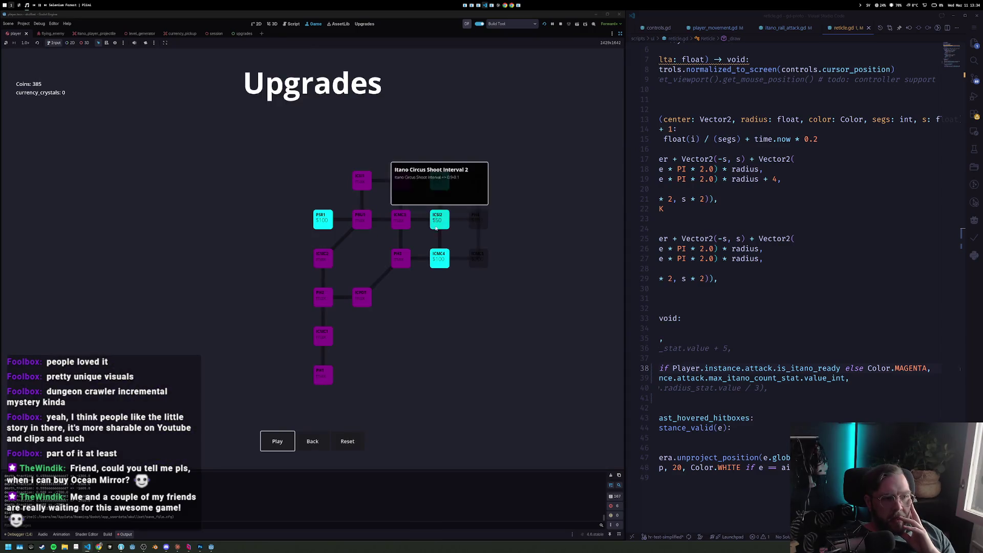
mouse_move(446, 182)
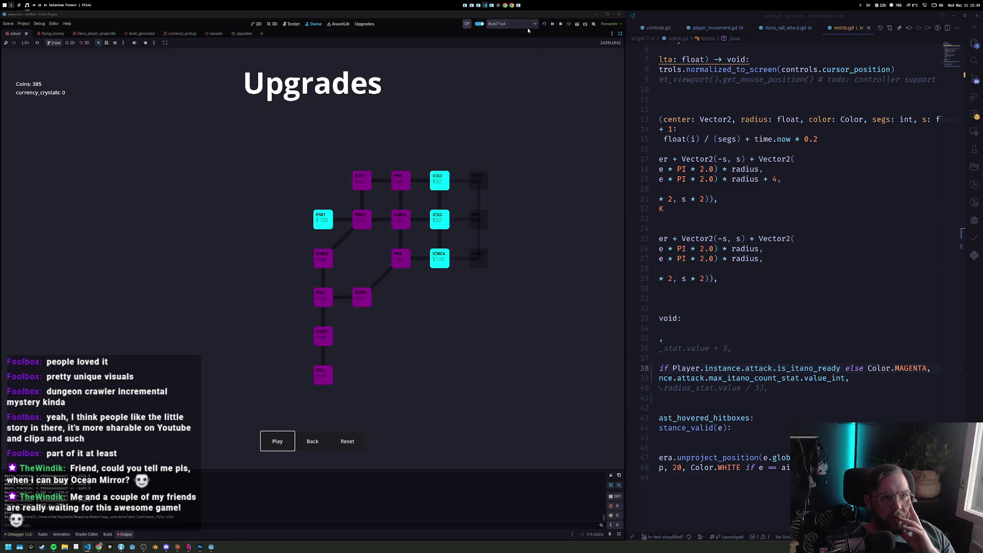
click(562, 25)
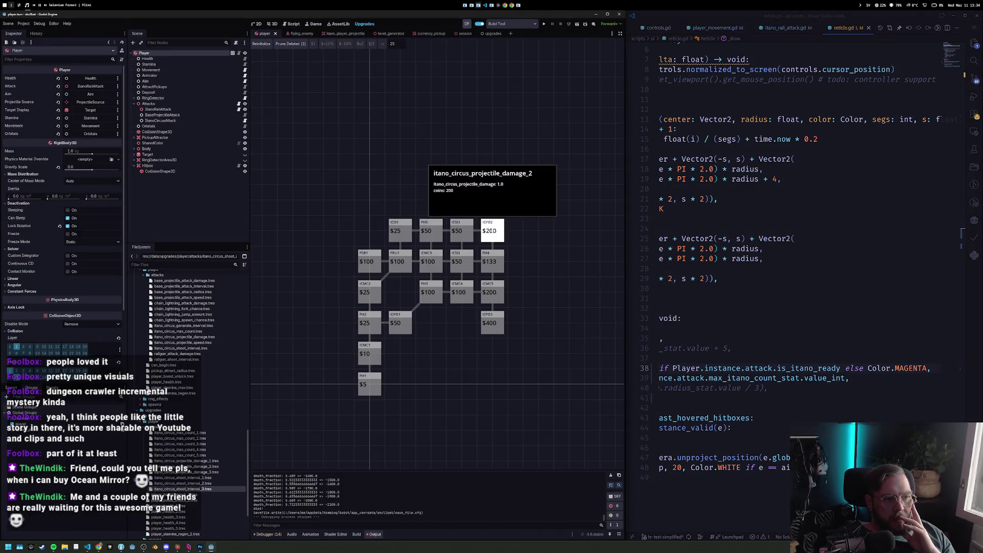
- Double the cost of the seven upgrades on the tree's right side
drag(544, 335, 452, 200)
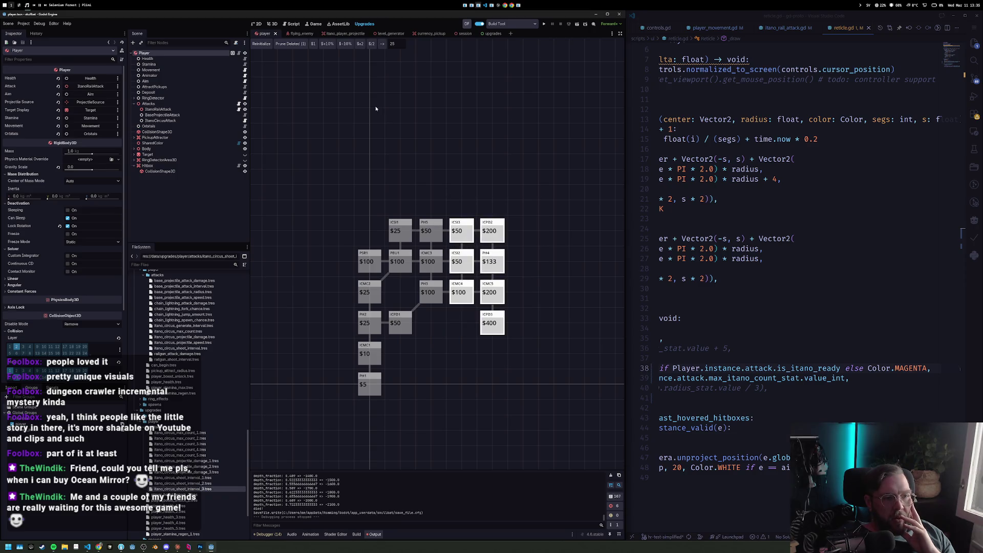
click(360, 45)
click(561, 244)
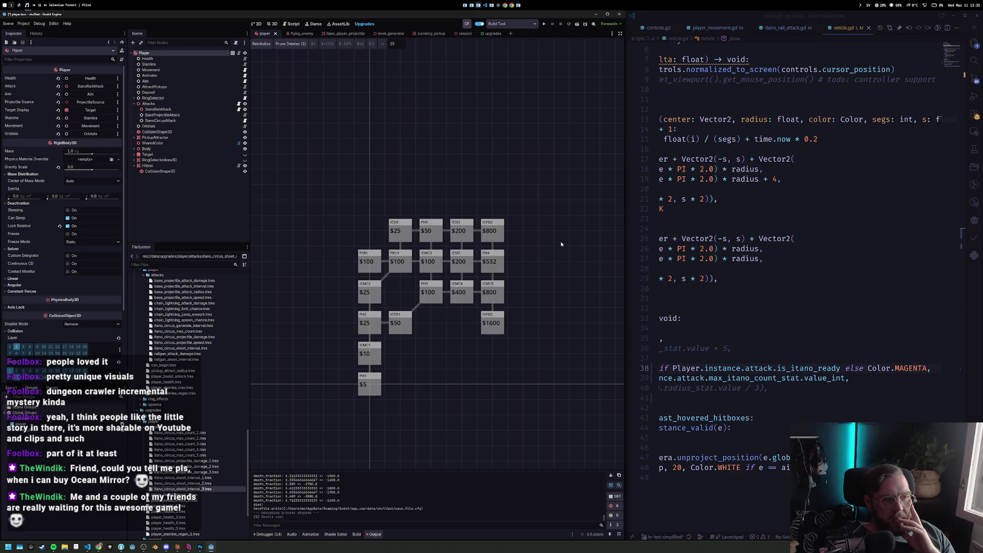
- Cut the four rightmost-column upgrades' cost by 10%, leaving ICPD3 at $1090 and ICMC4 at $400
drag(548, 354, 478, 207)
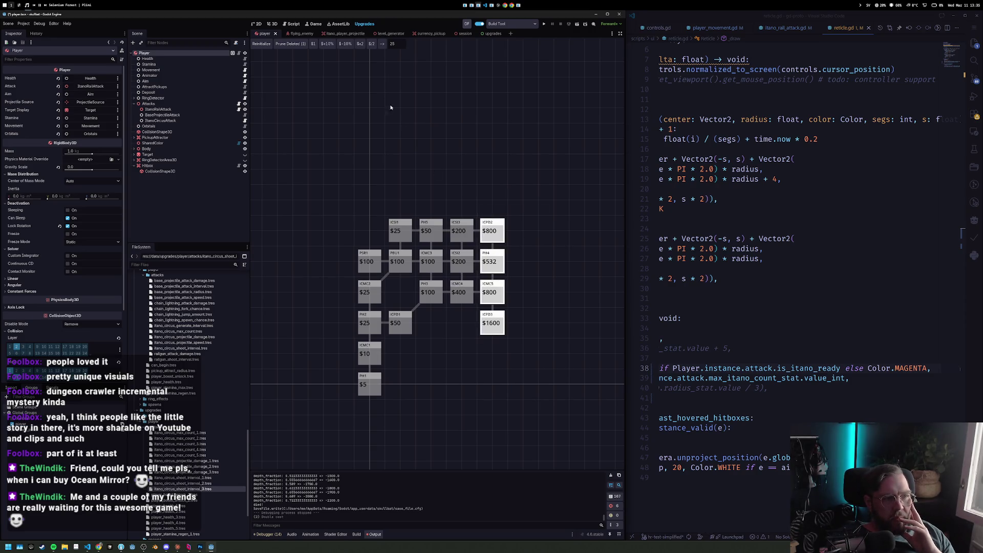
click(346, 46)
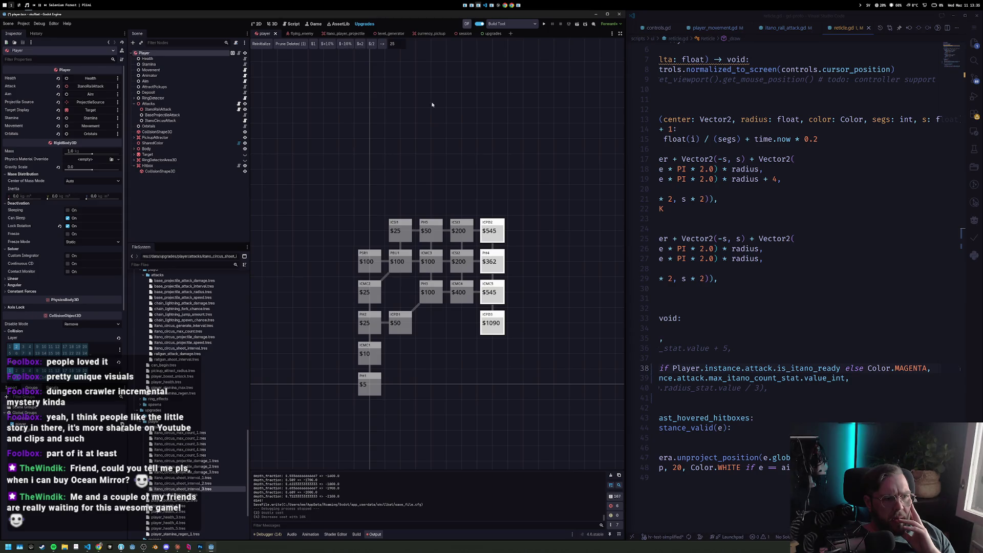
click(529, 204)
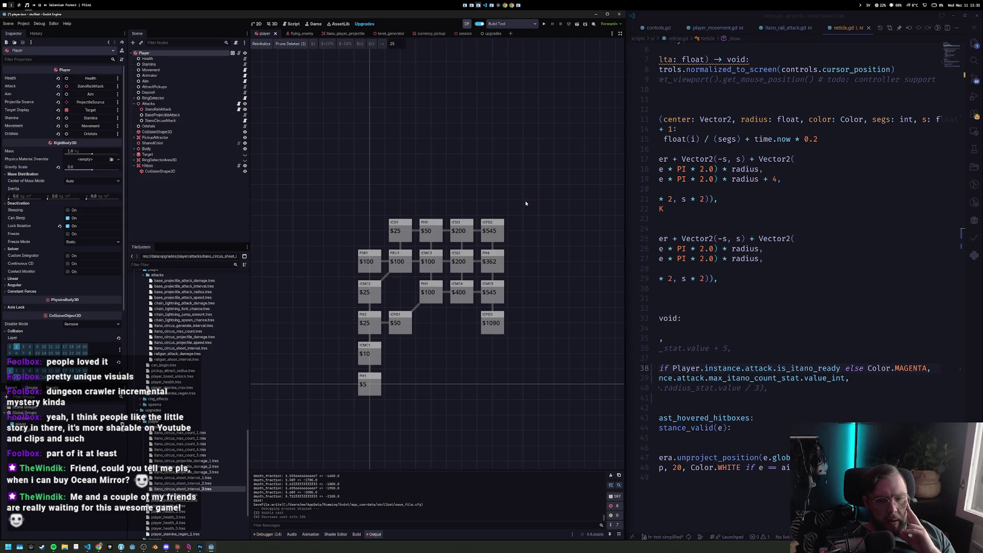
mouse_move(460, 293)
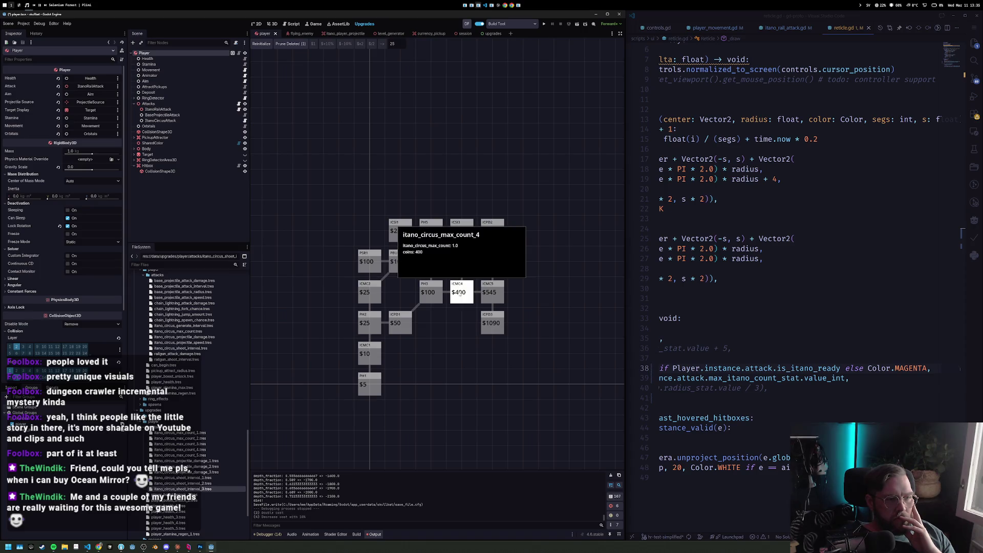
mouse_move(402, 318)
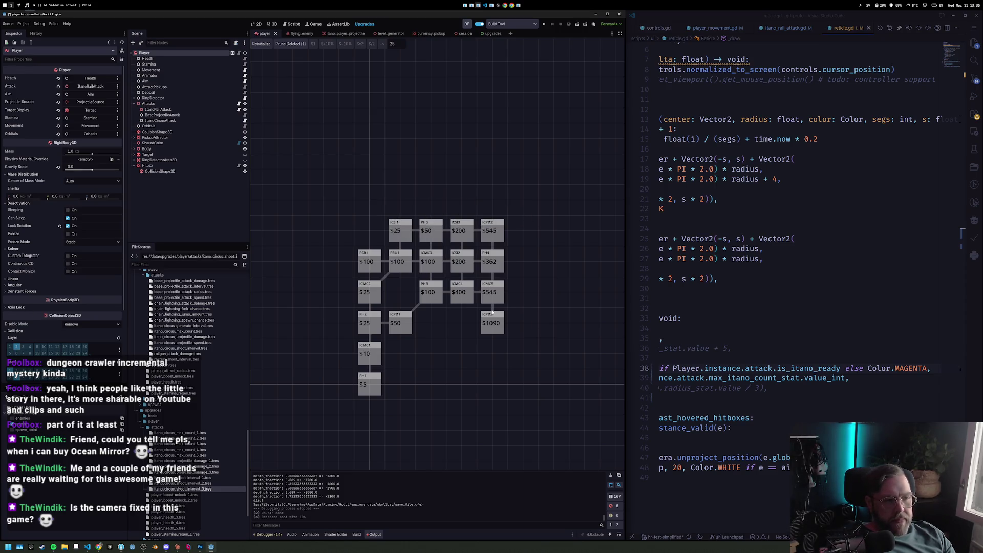
mouse_move(397, 269)
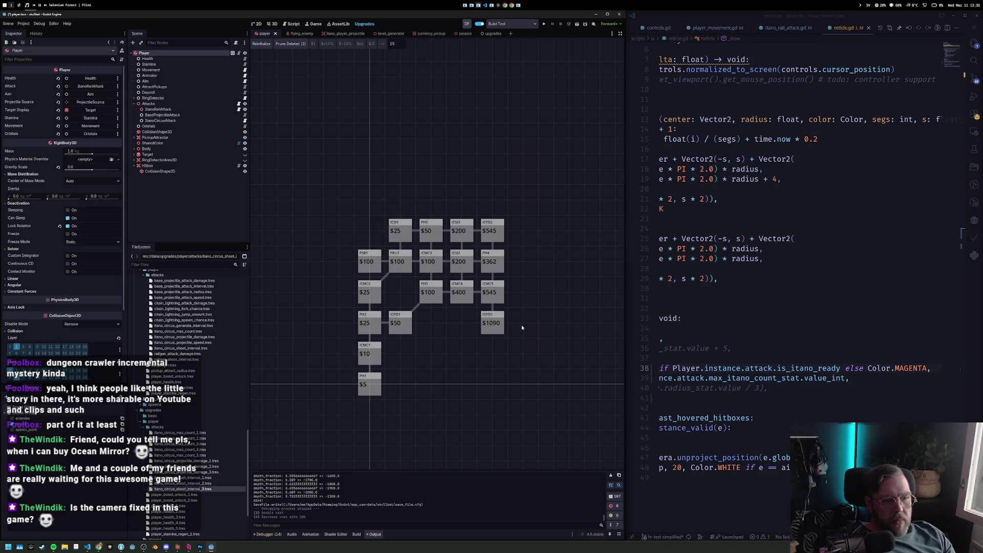
mouse_move(499, 330)
click(544, 24)
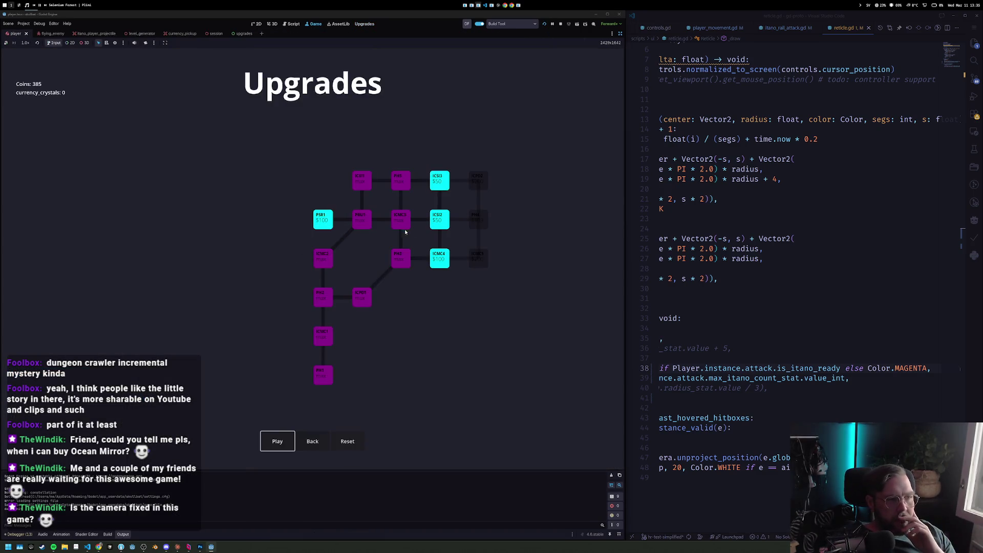
- Stop the game, inspect the ICSI3 upgrade's settings, and relaunch the game
mouse_move(448, 221)
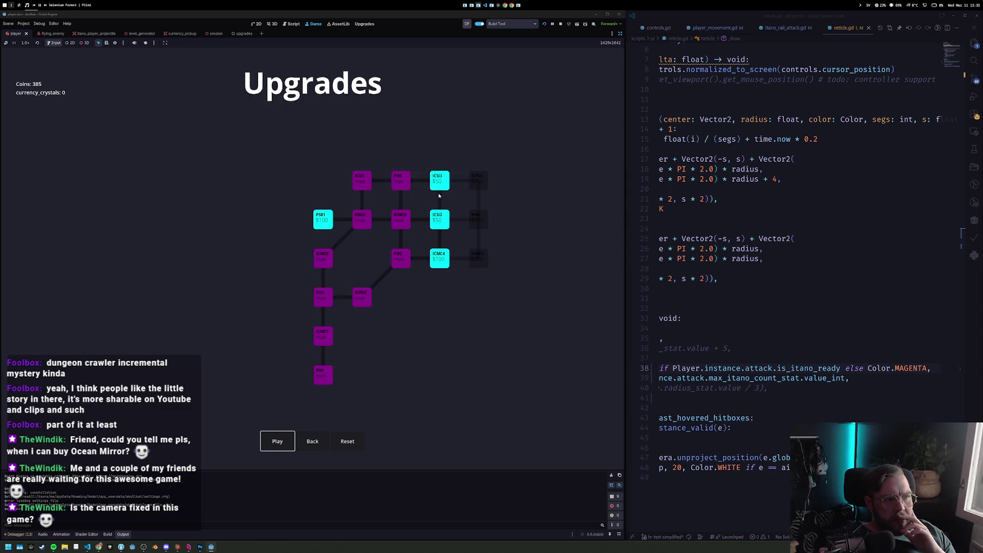
click(561, 24)
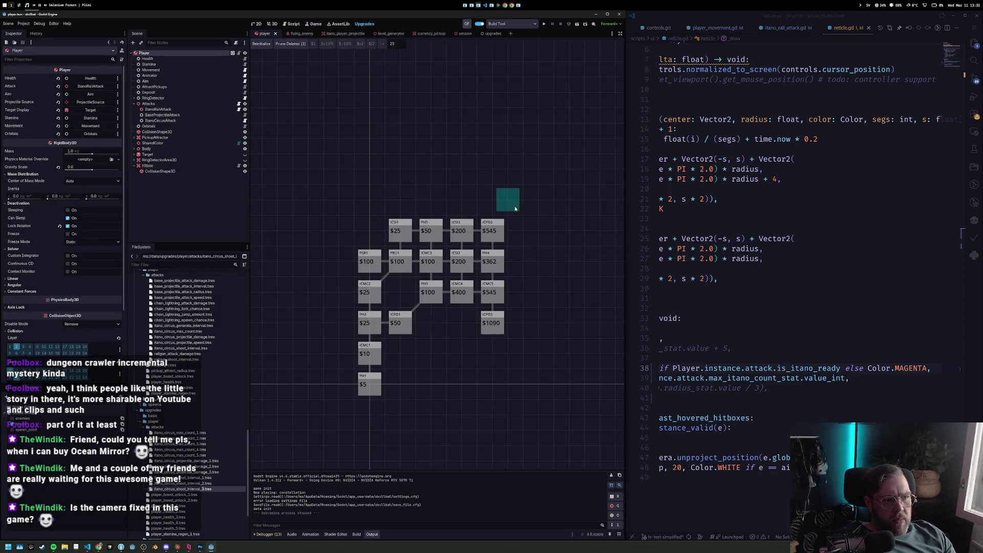
click(461, 230)
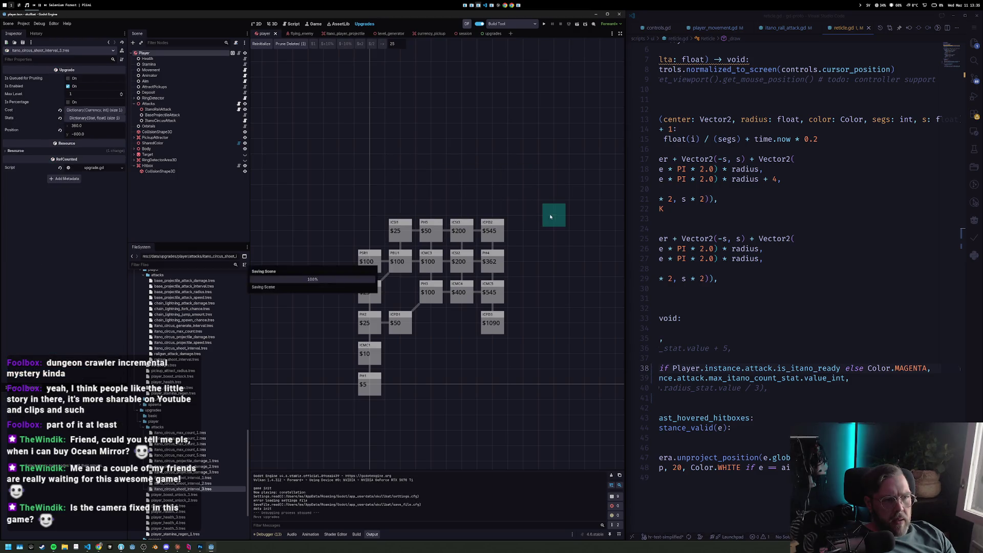
click(544, 24)
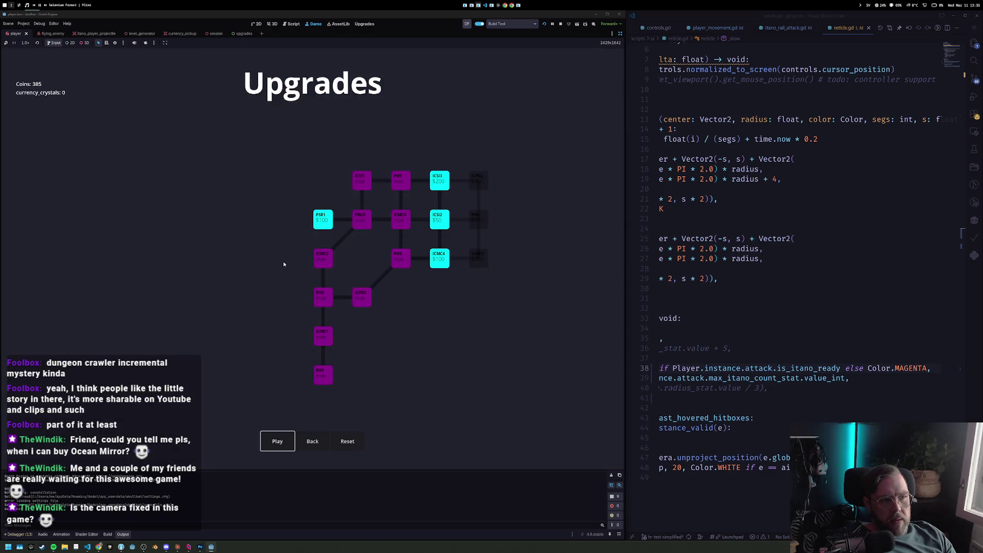
- Stop the game and double the ICSI2 upgrade's cost, then lower it by 10% to $184
mouse_move(436, 211)
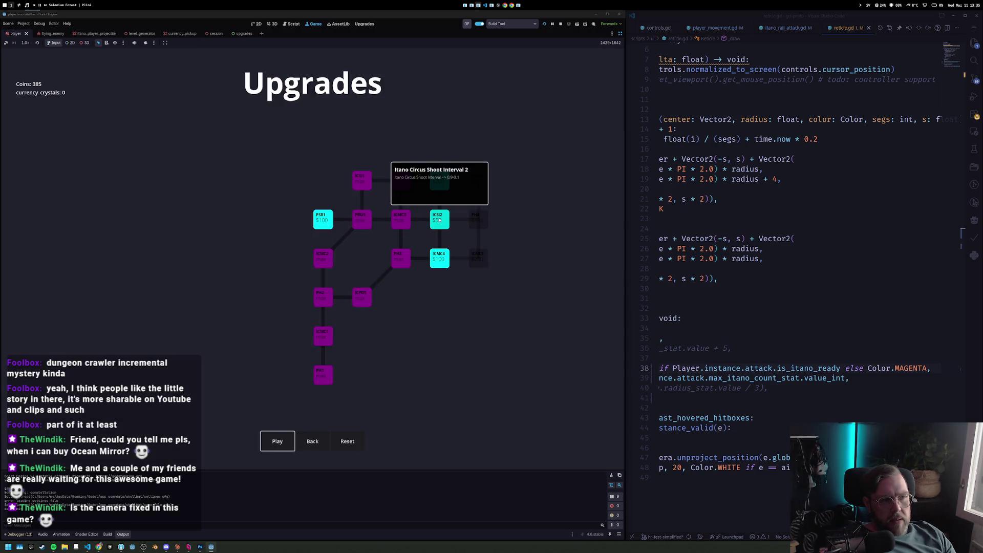
click(562, 24)
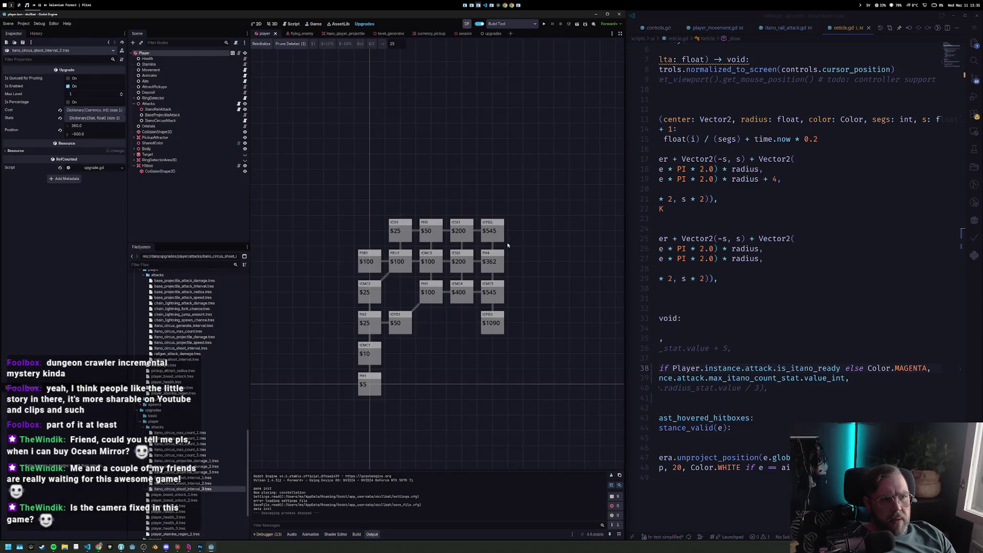
click(473, 262)
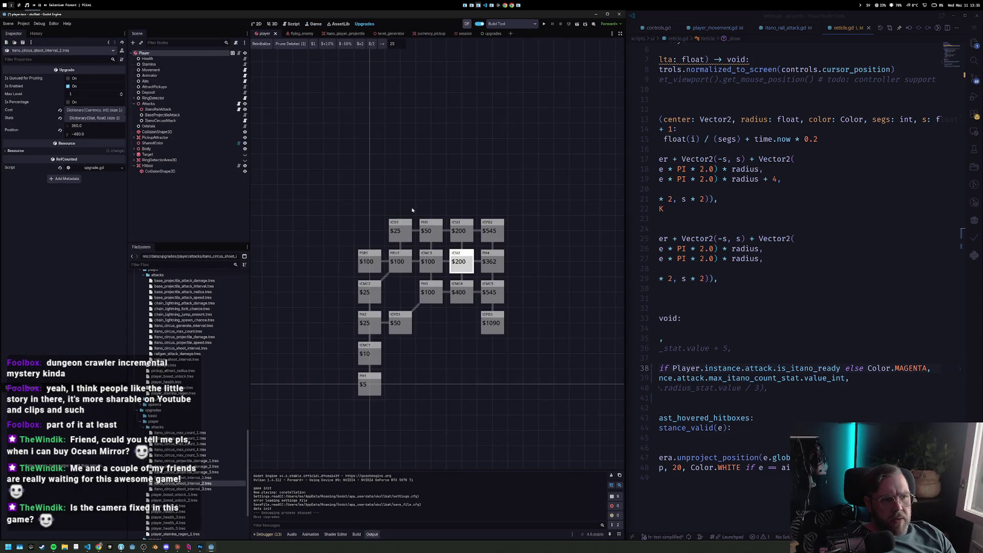
click(361, 44)
click(347, 44)
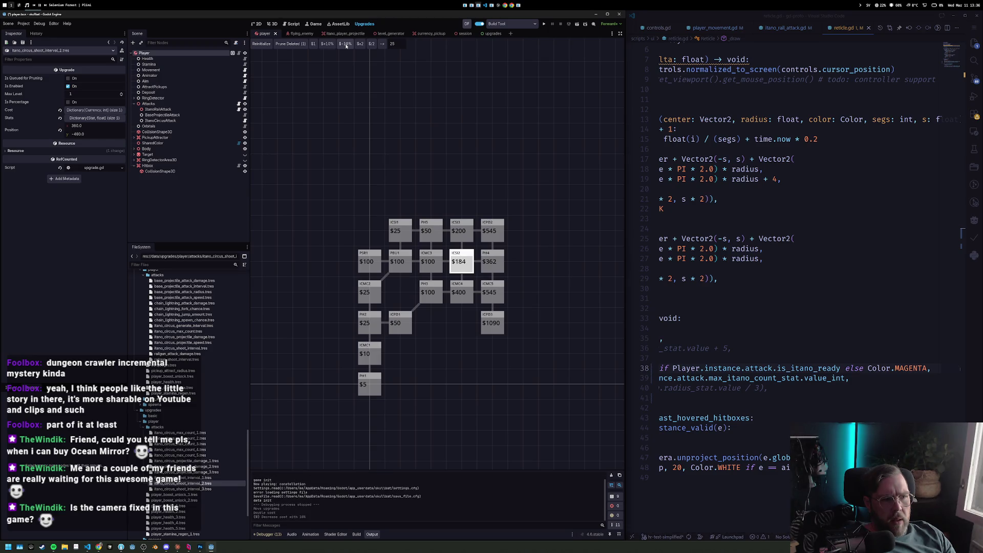
- Inspect the player's Health node, then switch to the upgrades scene and run it
click(476, 139)
click(182, 58)
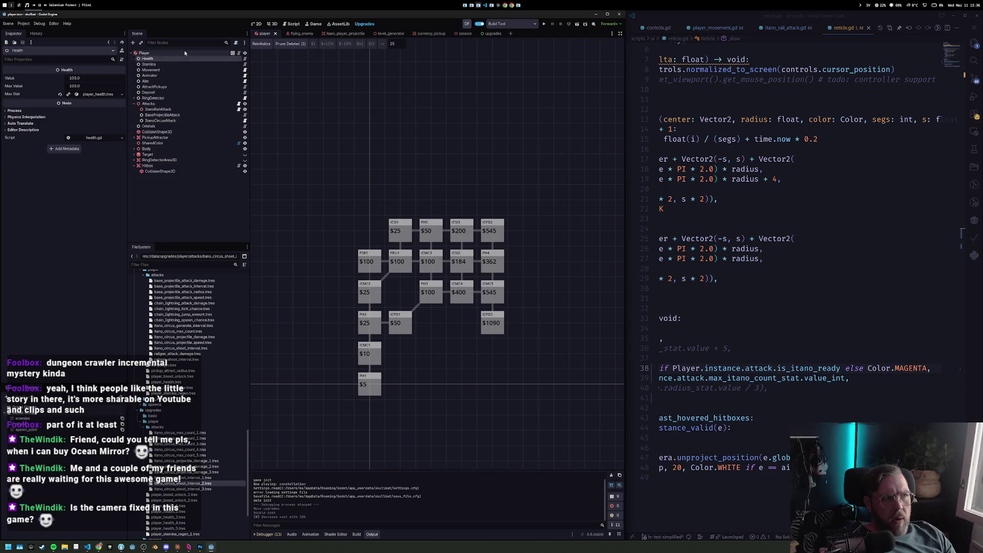
click(488, 35)
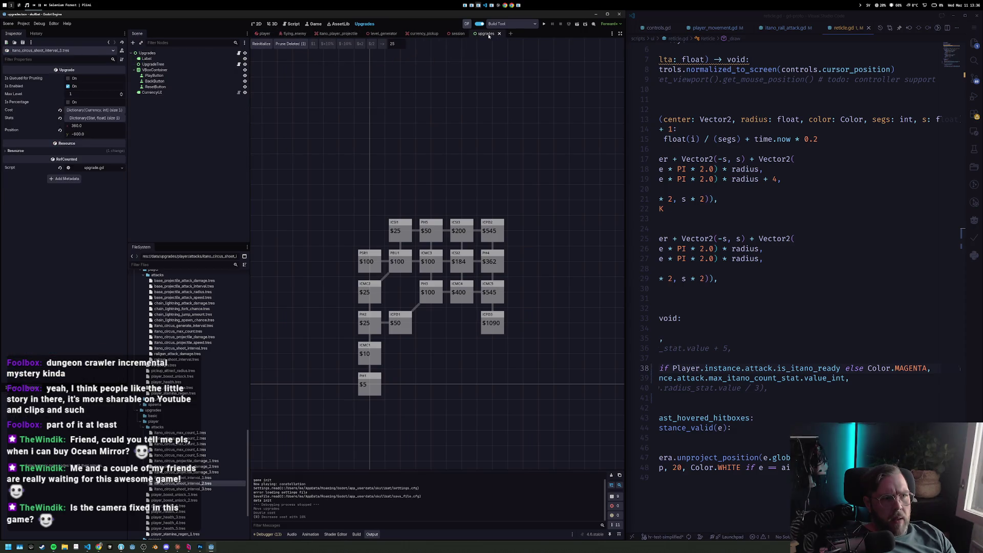
click(548, 23)
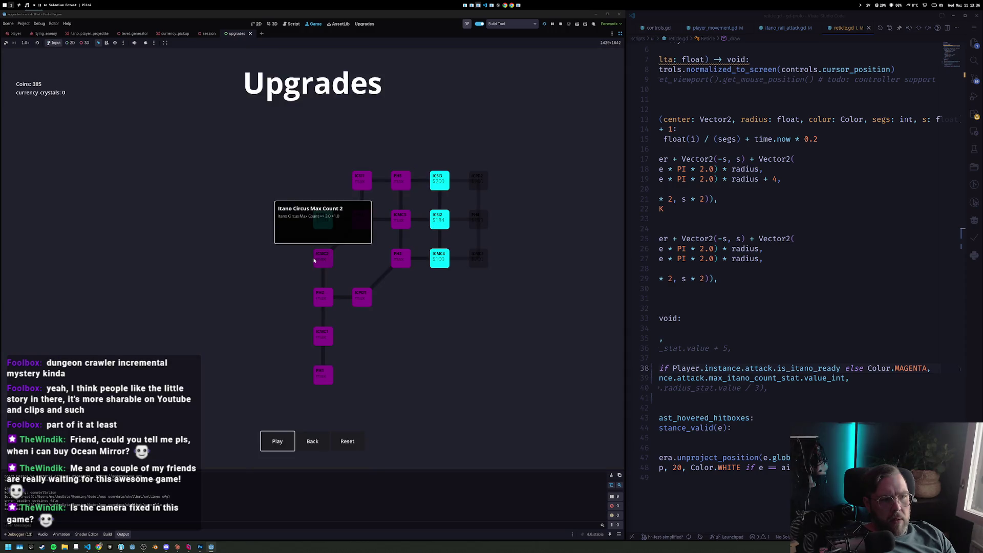
- Buy Player Stamina Regen 1, Itano Circus Max Count 4 and Shoot Interval 2, then start a run
mouse_move(443, 221)
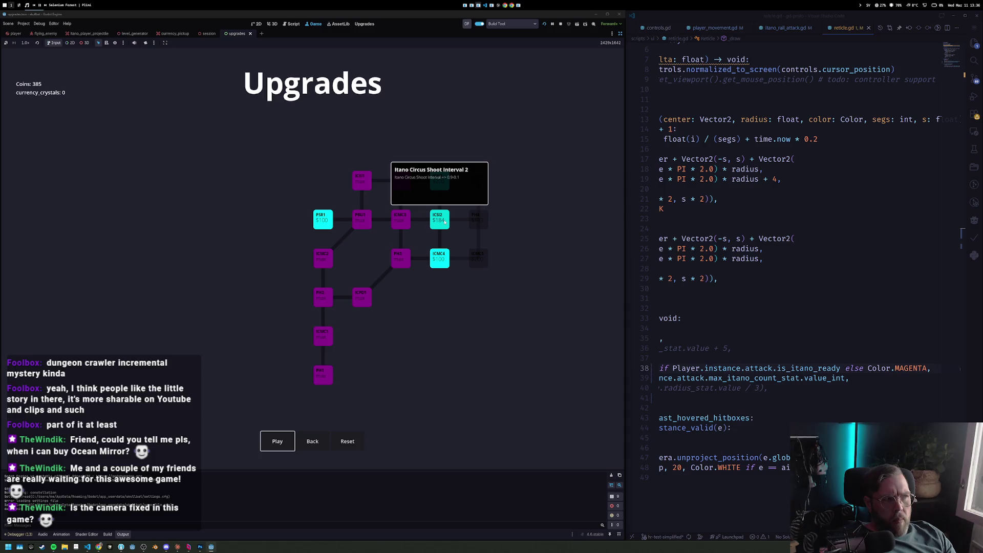
mouse_move(442, 186)
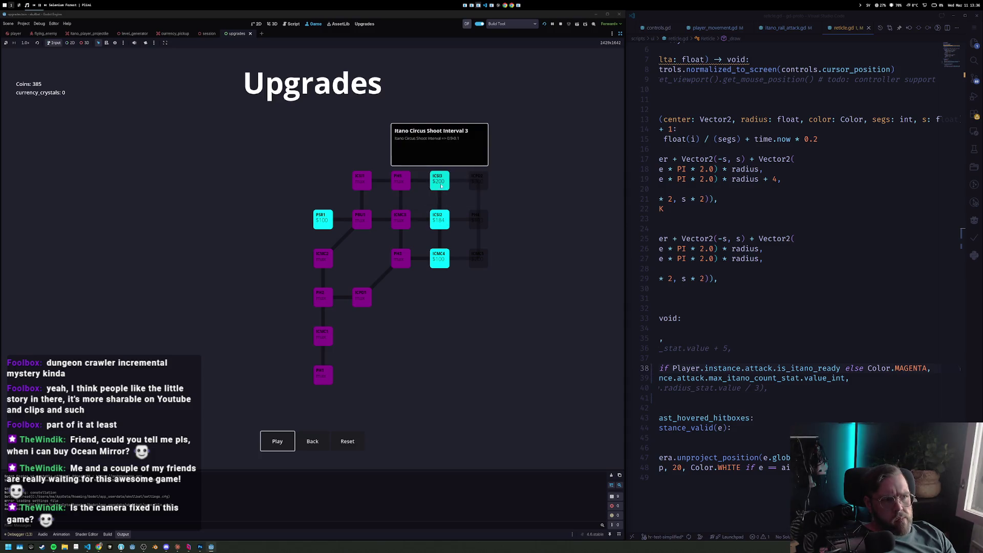
mouse_move(321, 225)
click(322, 225)
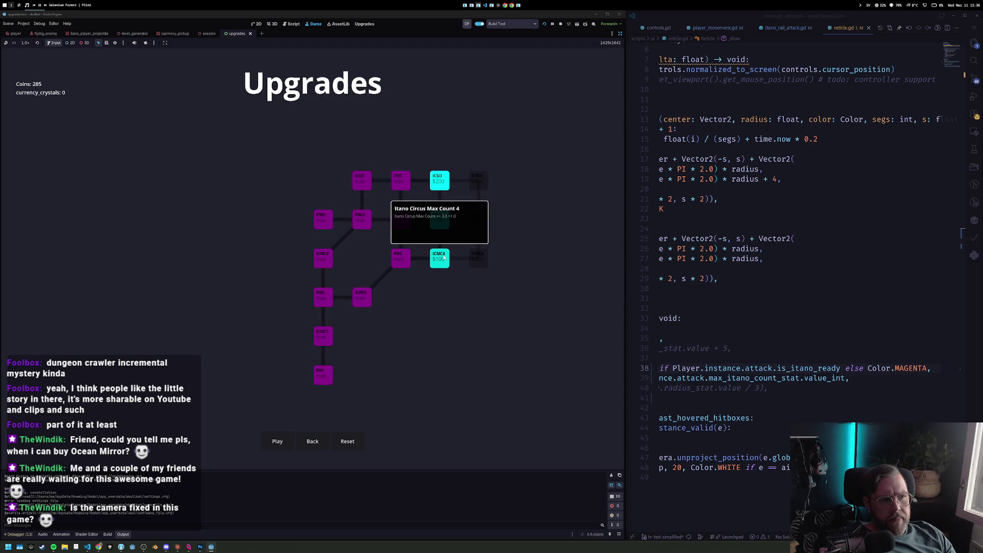
click(444, 259)
mouse_move(486, 261)
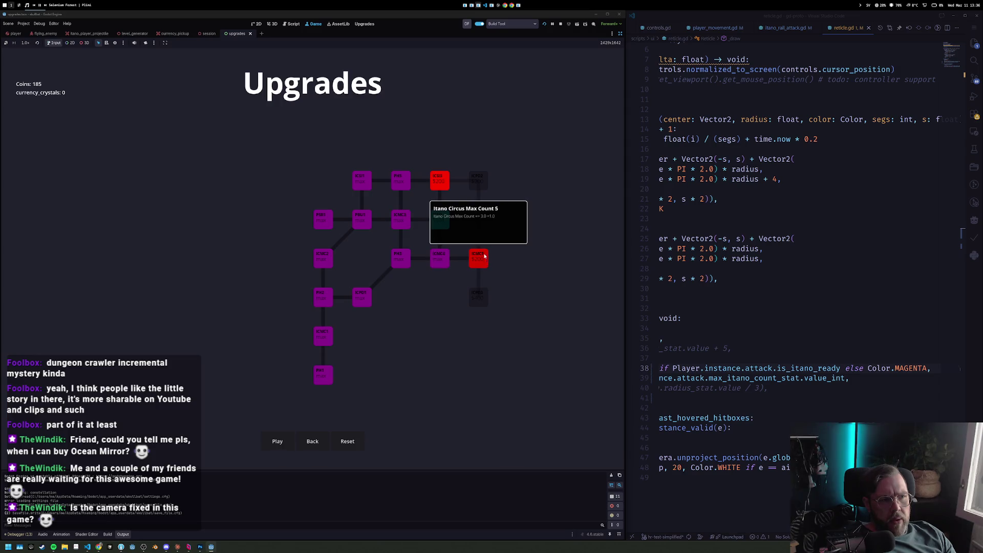
mouse_move(440, 218)
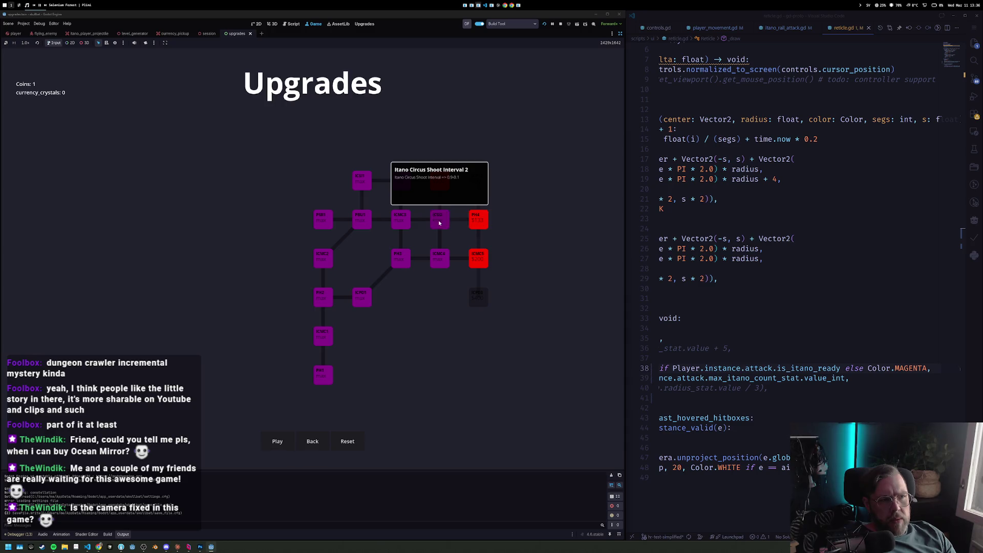
click(439, 222)
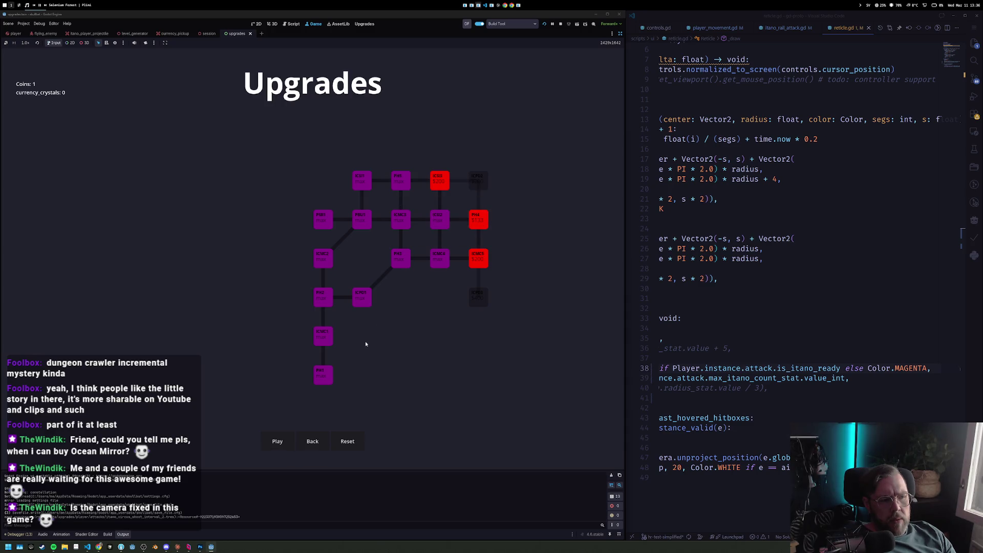
click(277, 439)
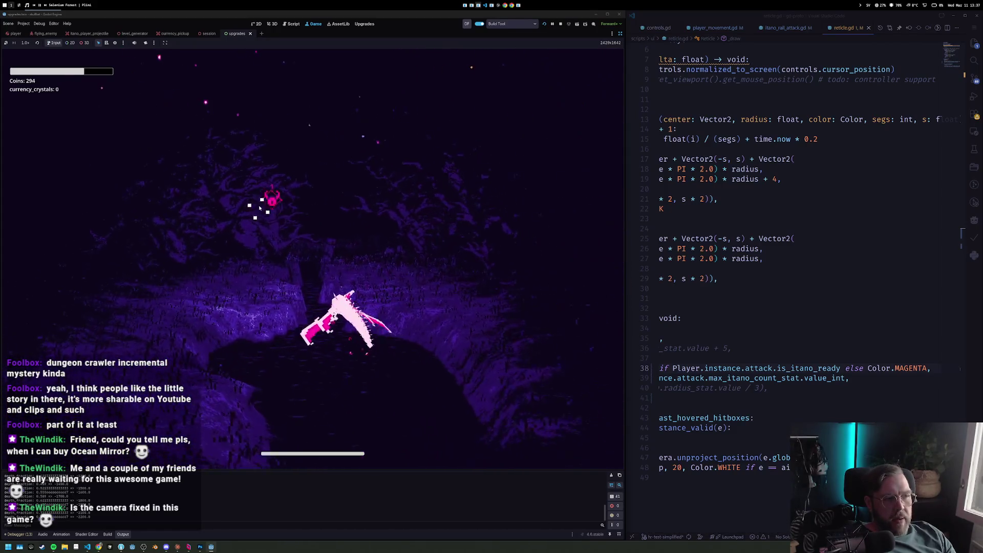
- Fire lock-on attacks at five enemy groups until the run ends at 538 coins, then restart
click(332, 224)
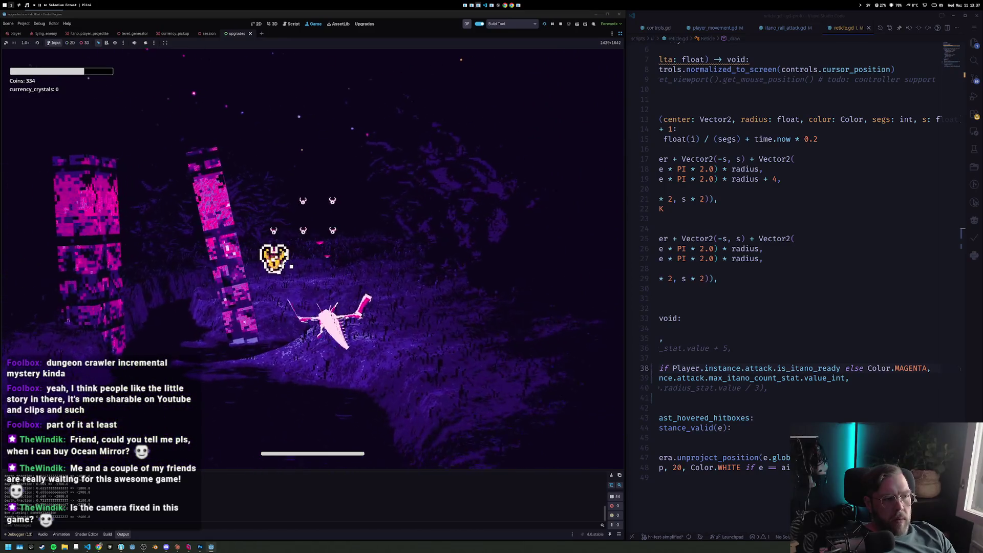
click(274, 261)
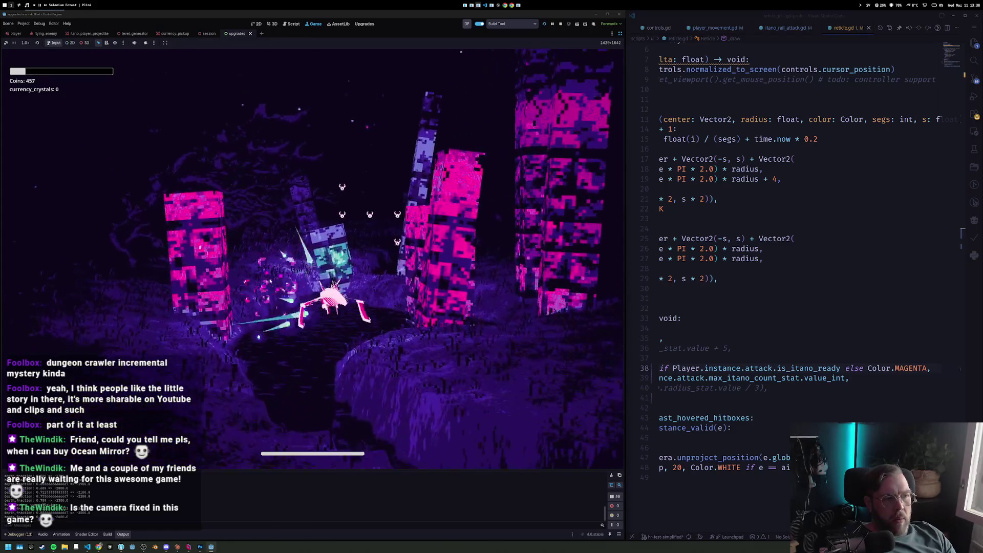
click(351, 271)
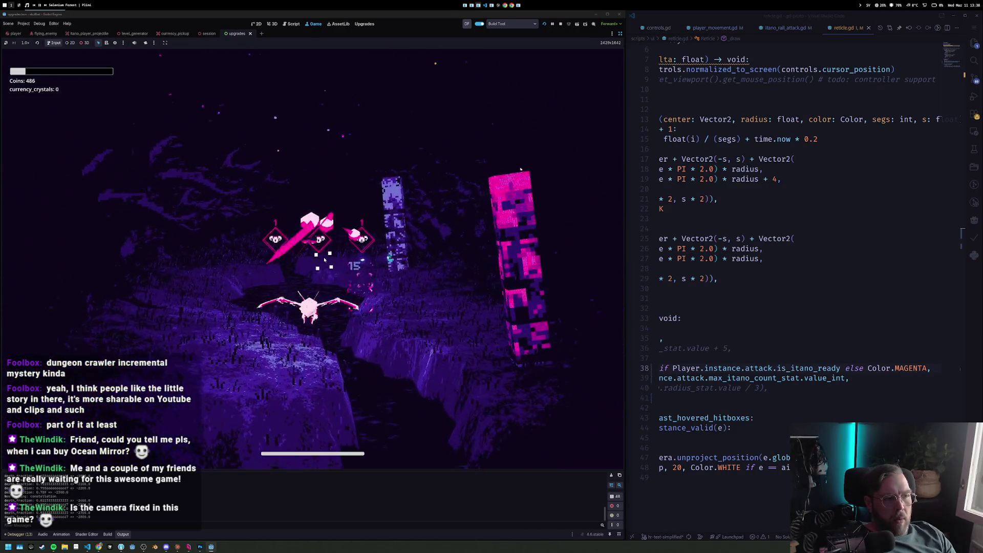
click(324, 260)
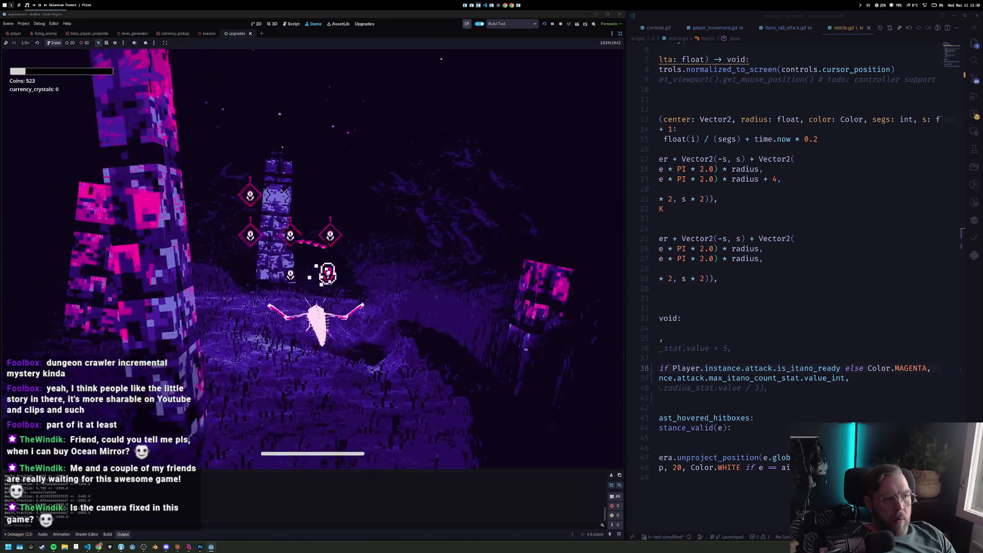
click(321, 273)
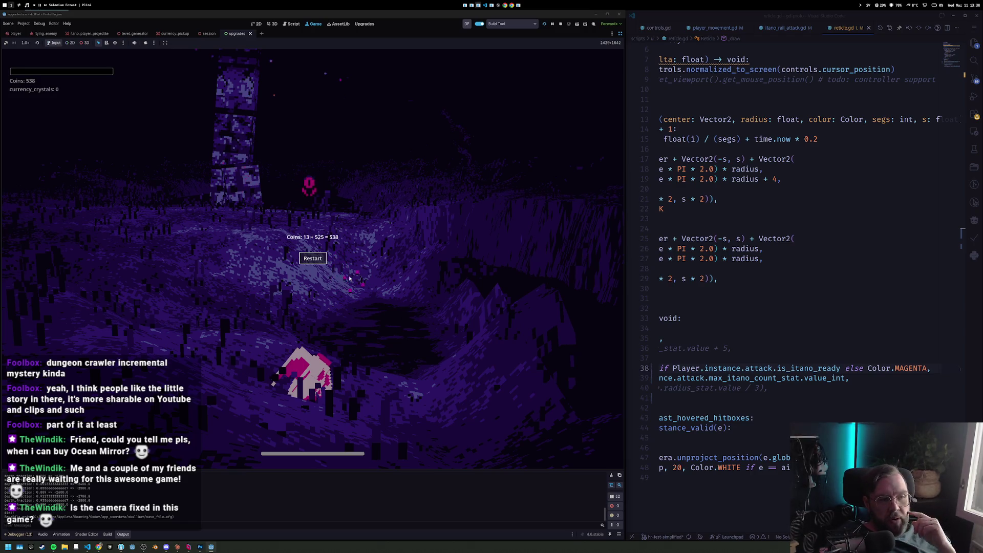
click(324, 257)
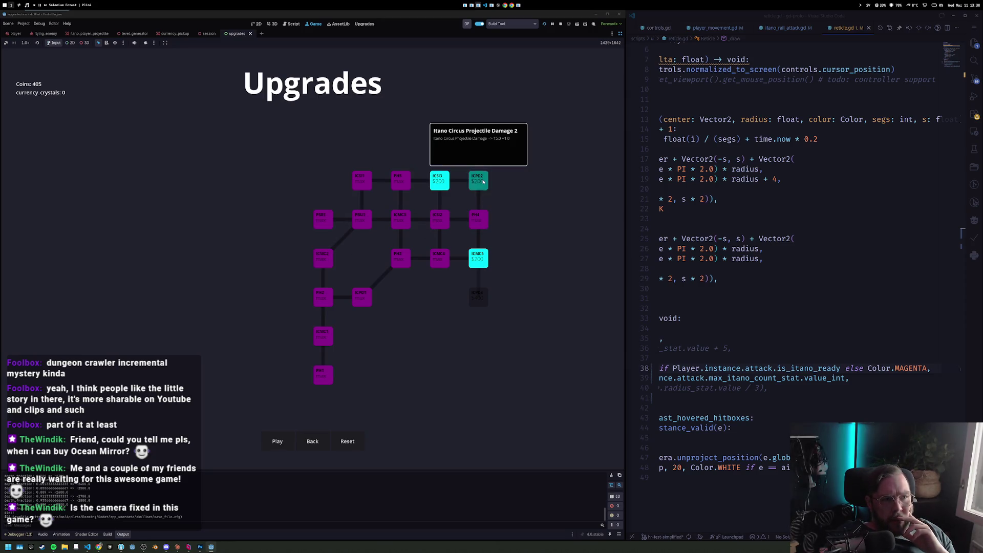
- Buy Itano Circus Projectile Damage 2 and Max Count 5, then play a run ending at 296 coins
click(483, 182)
click(478, 258)
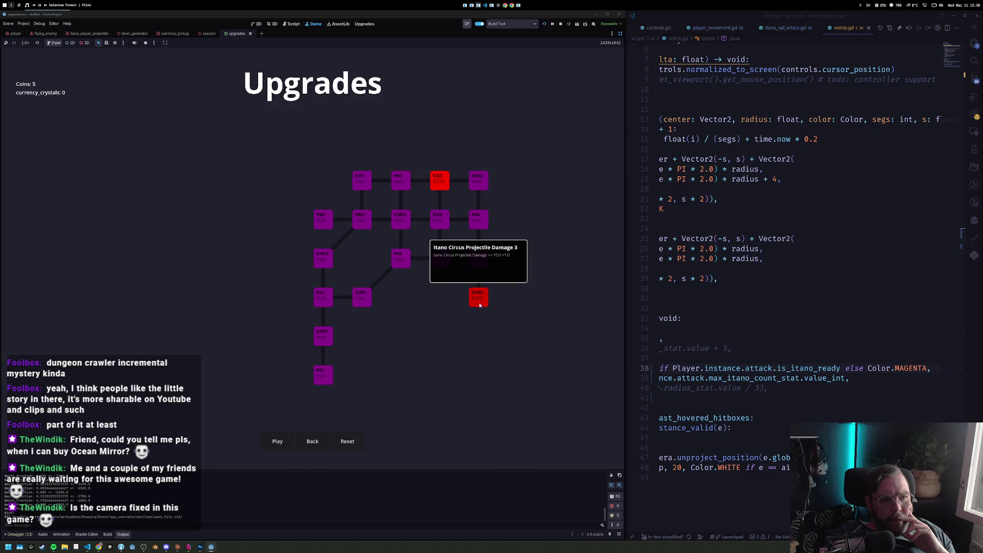
click(277, 441)
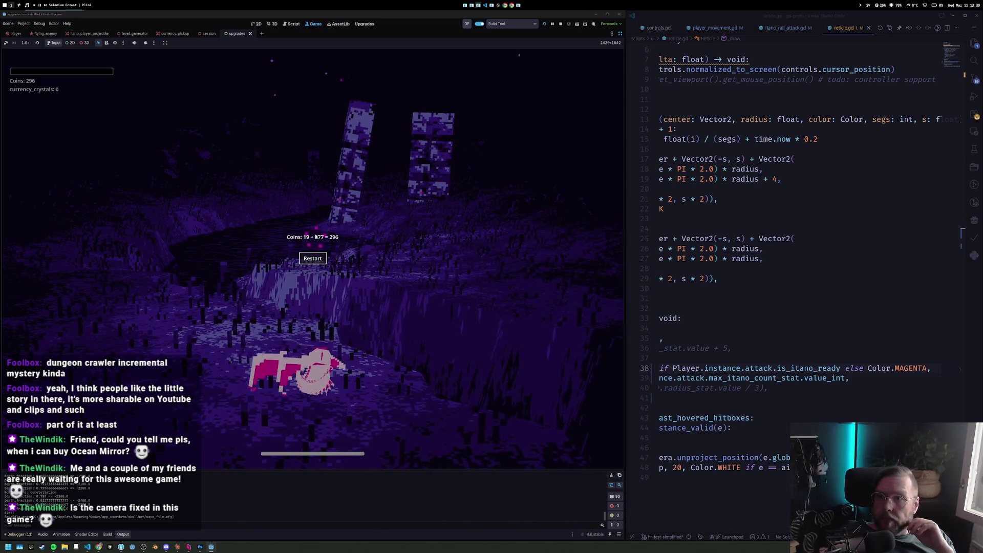
click(314, 257)
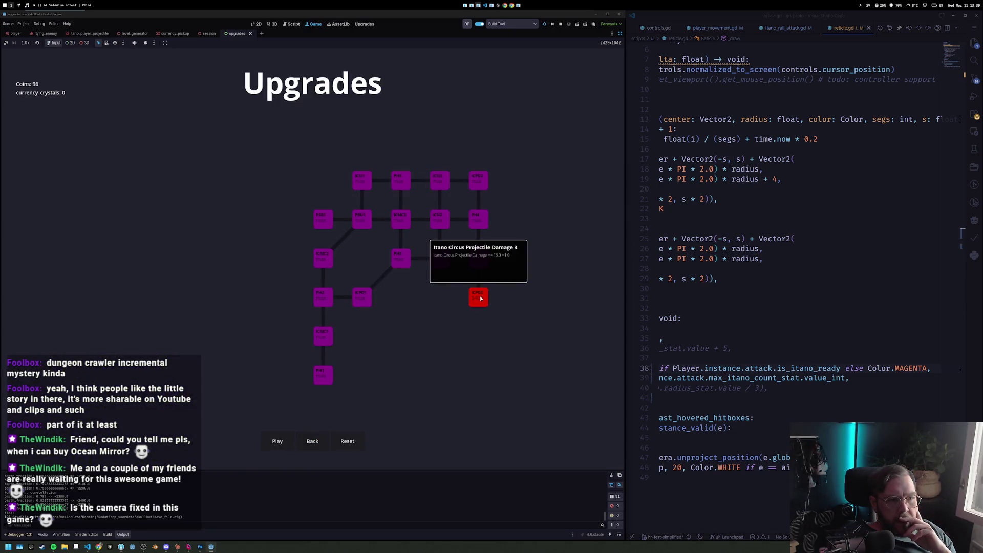
- Play another run, then start a new run with the last 400-coin upgrade bought
click(282, 449)
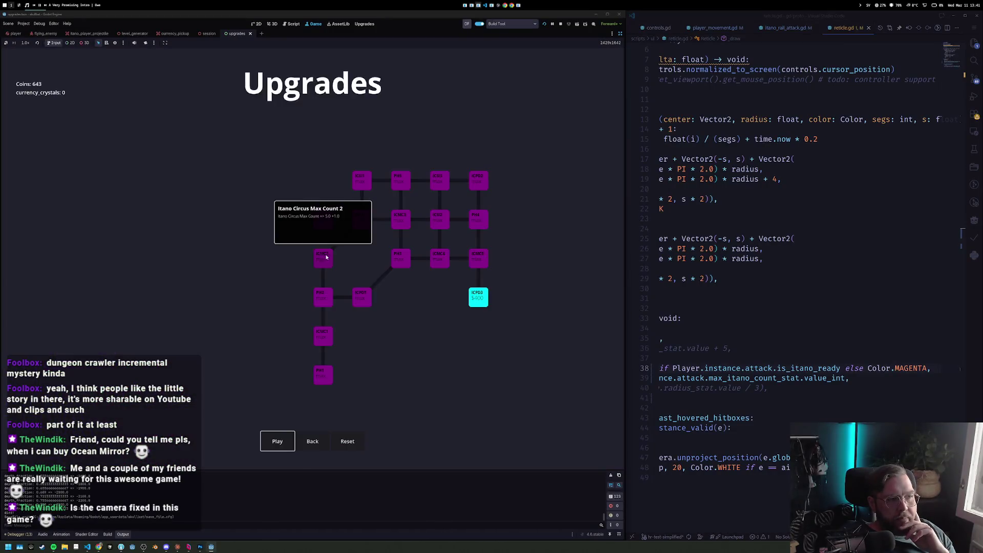
click(291, 436)
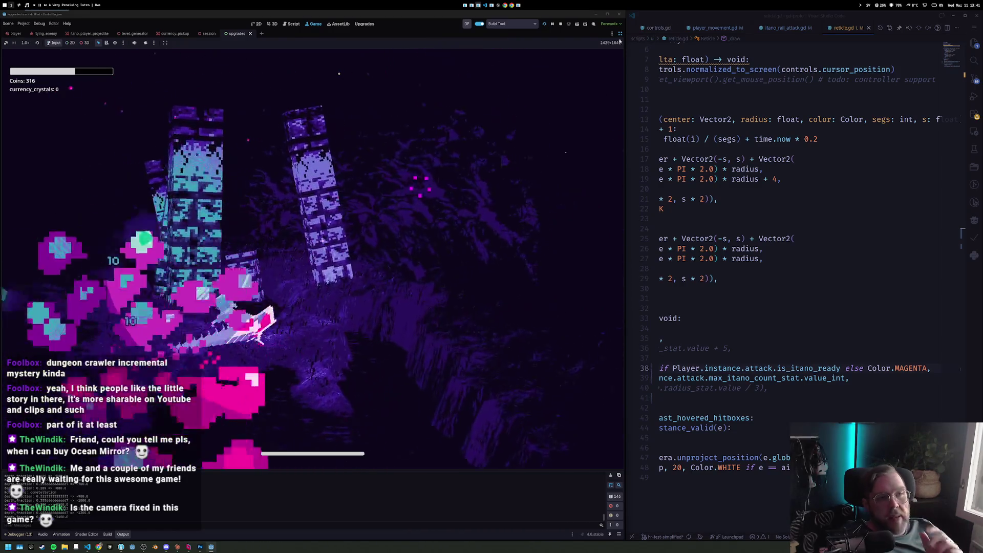
- Stop the full-tree test run at 316 coins and return to the editor
key(F8)
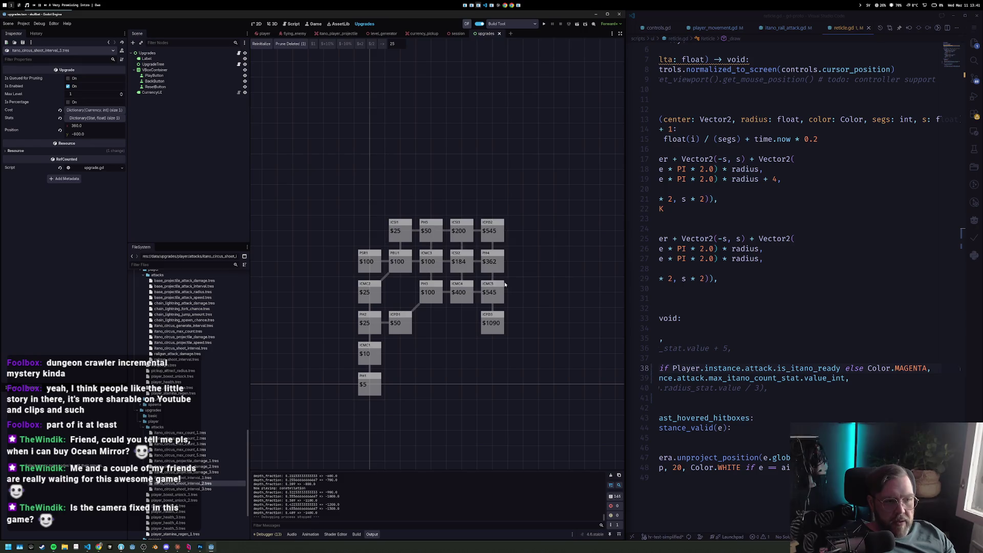
- Clone the ICPD2 upgrade into a new ICPD4 node placed beside ICMC5
mouse_move(487, 231)
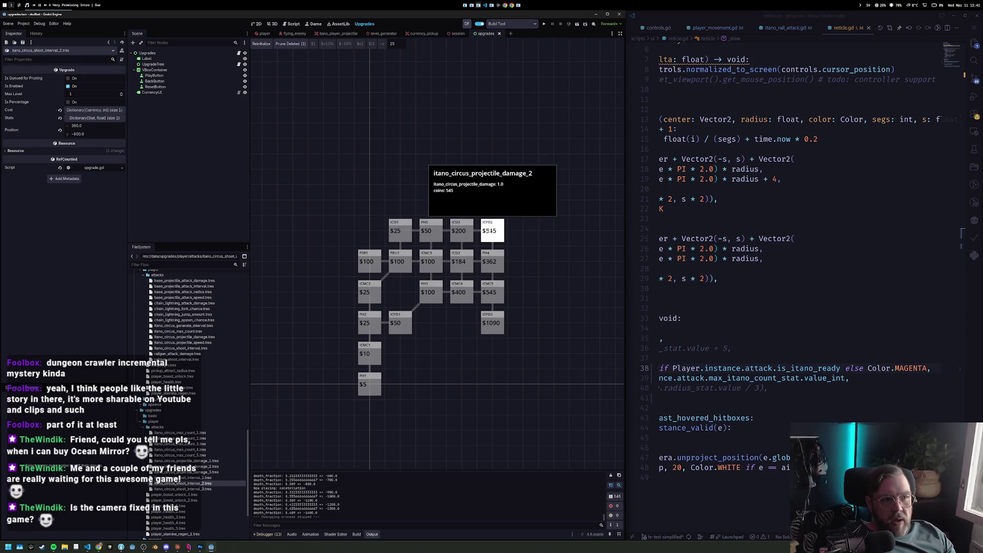
drag(487, 231, 519, 262)
drag(525, 294, 524, 293)
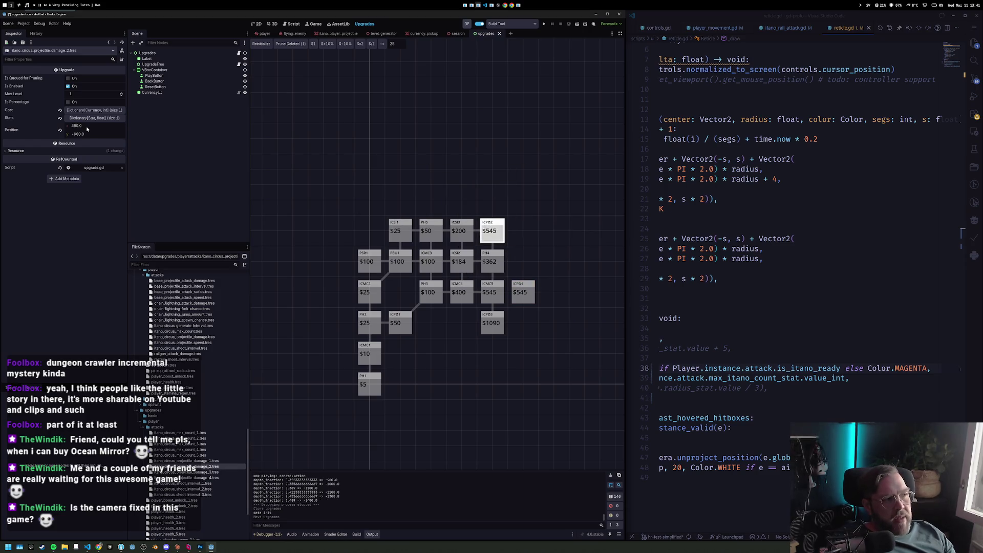
click(523, 292)
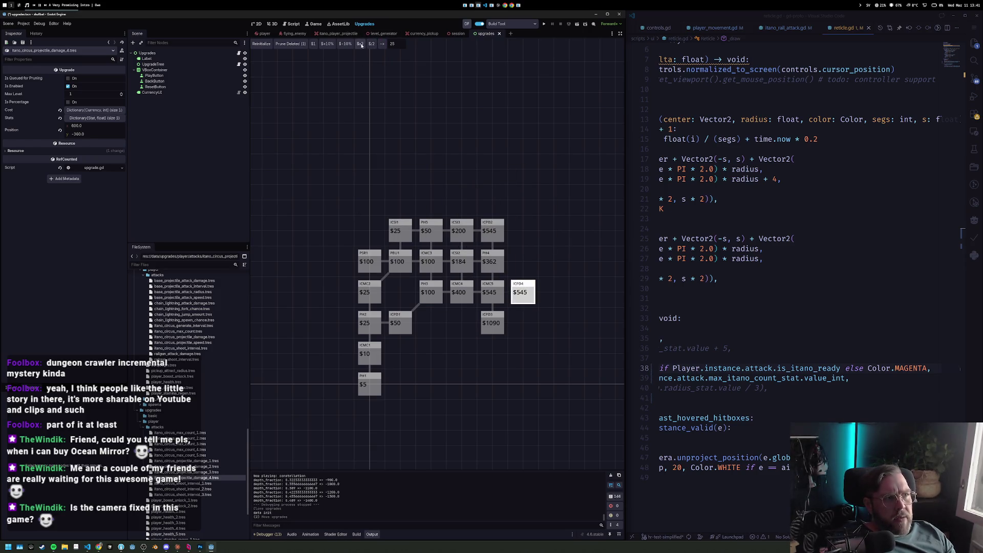
- Compare ICPD2's and ICPD4's stat values, reconnect the upgrade tree, and run the game
click(493, 229)
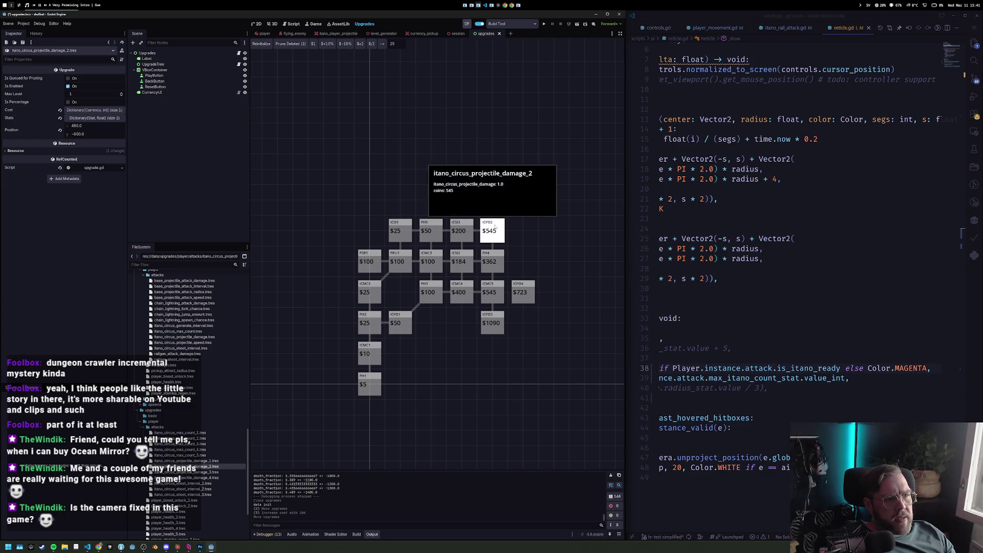
click(86, 119)
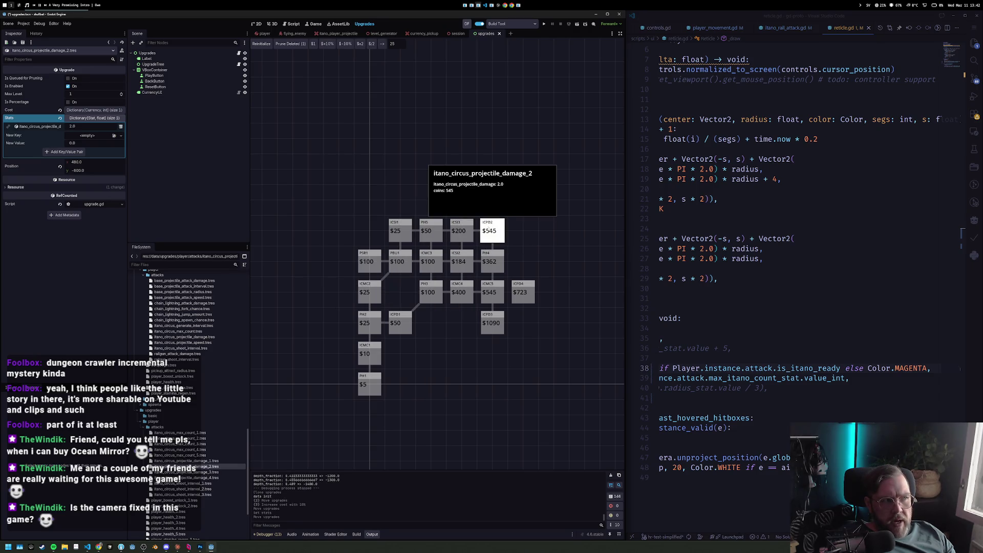
click(523, 292)
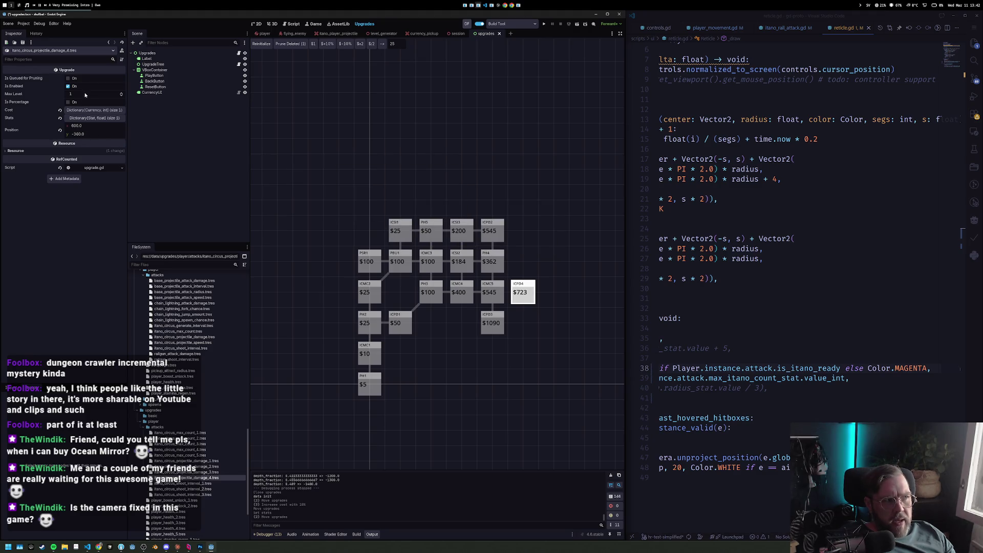
click(88, 119)
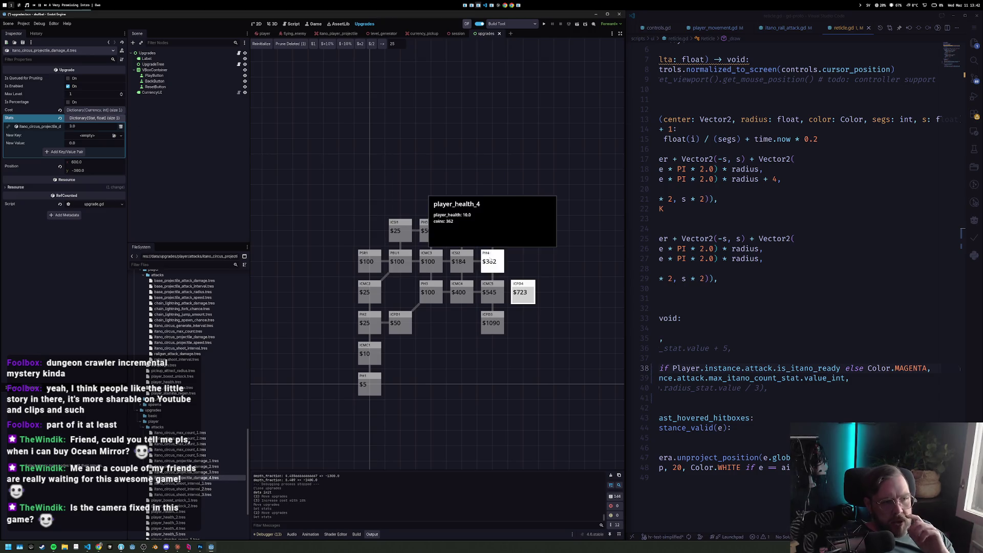
click(496, 296)
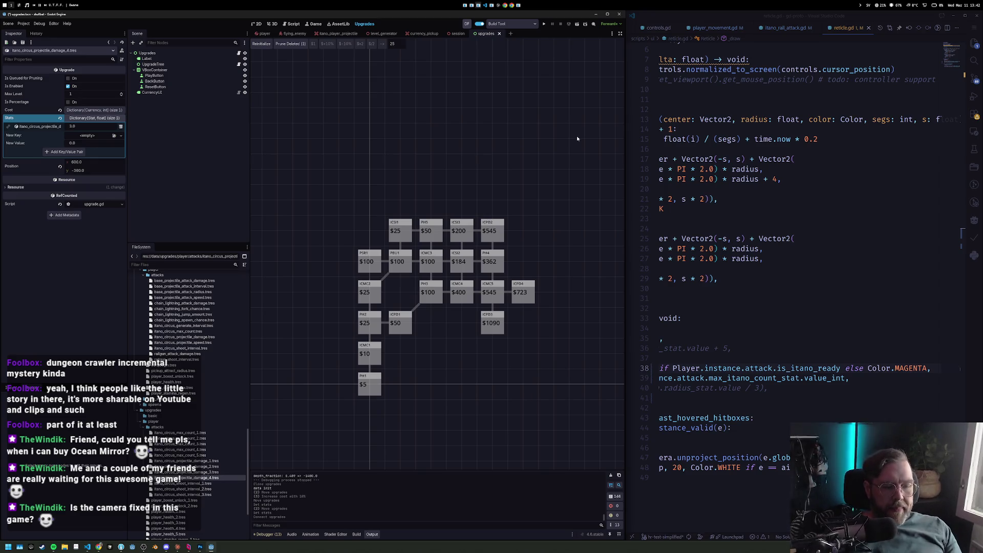
click(546, 25)
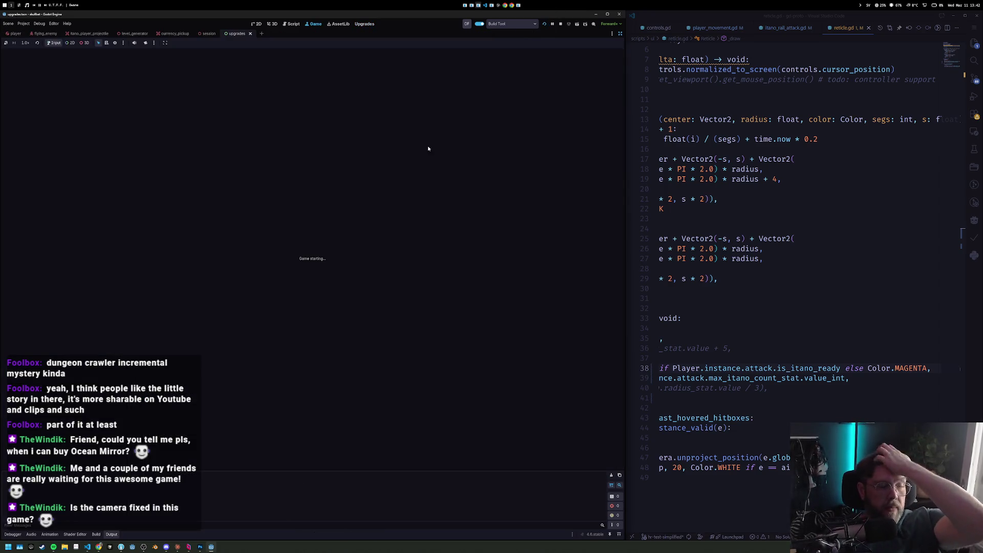
- Play a test run from the Upgrades screen that ends at 939 coins, then return to Upgrades
mouse_move(524, 258)
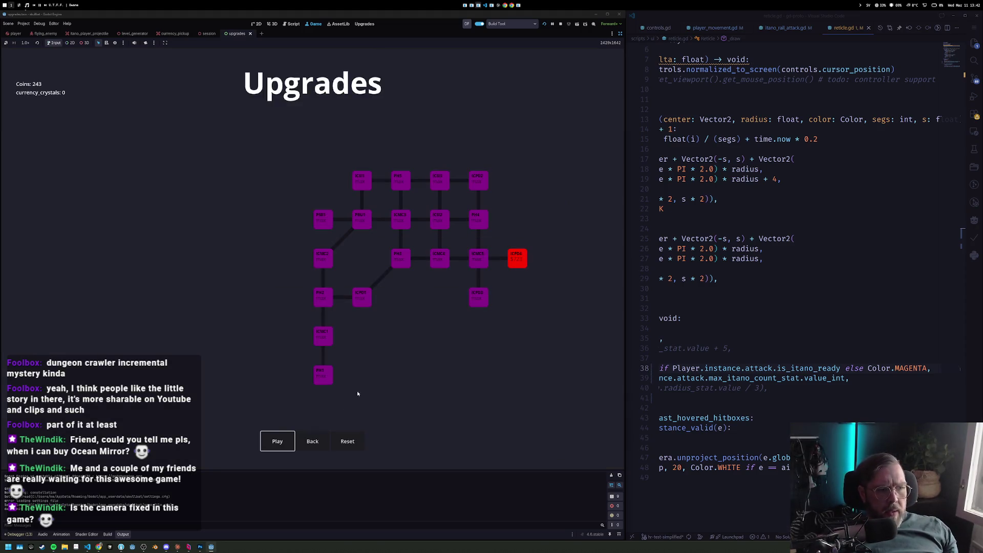
click(273, 449)
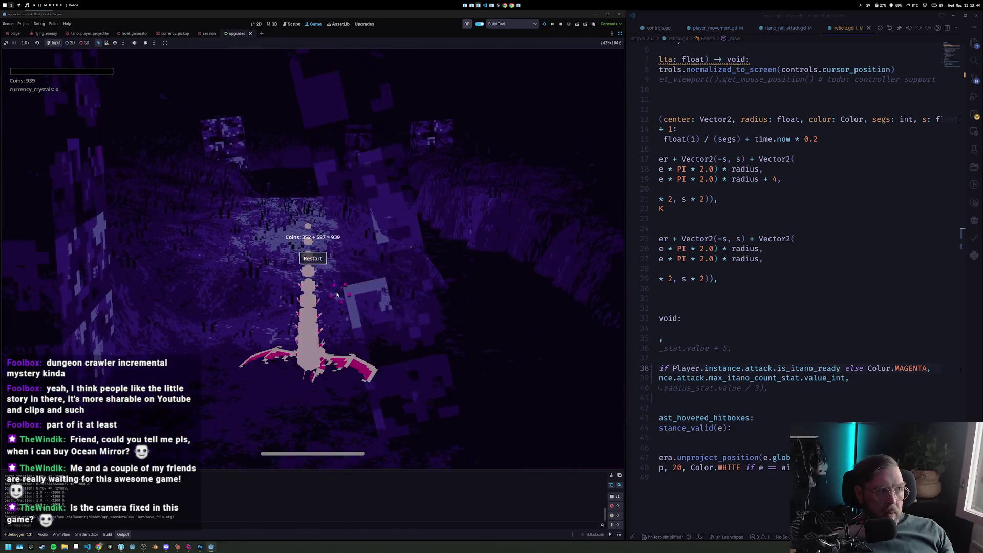
click(316, 259)
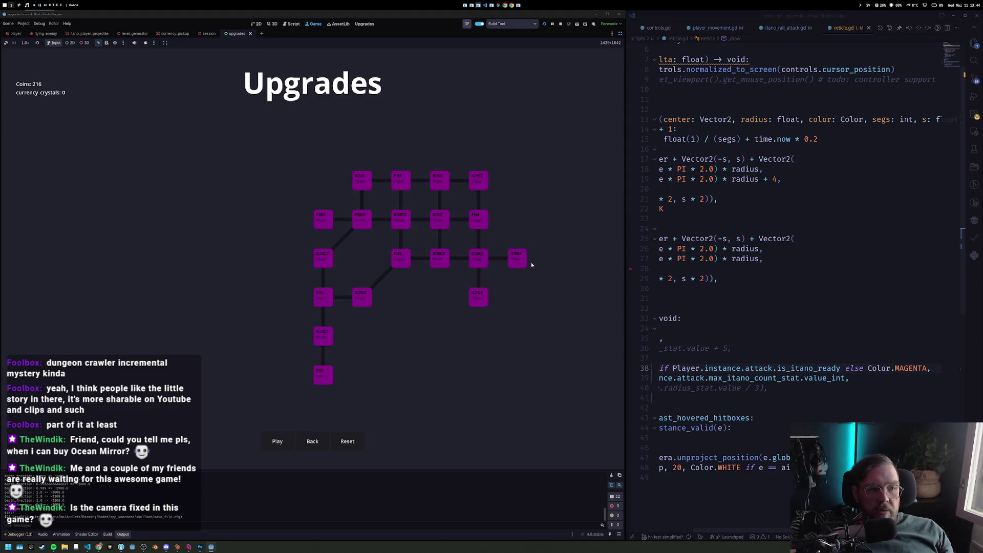
- Reset all upgrade progress on the Upgrades screen and start a new run from zero coins
mouse_move(524, 262)
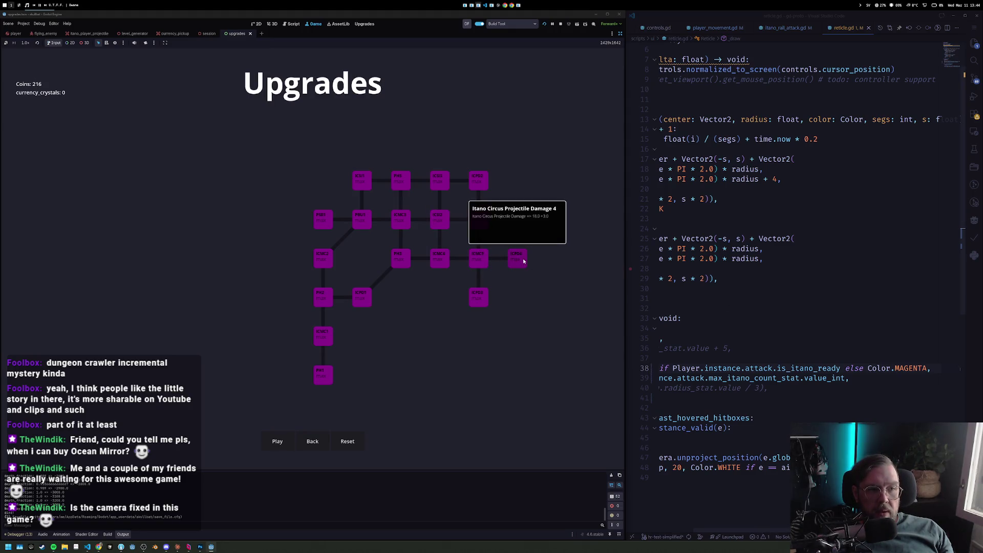
click(543, 24)
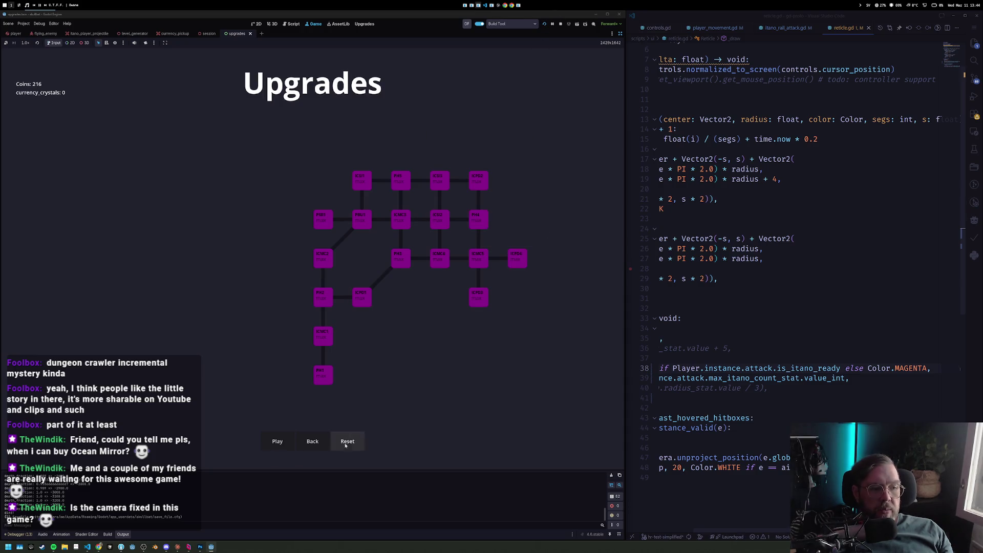
click(277, 441)
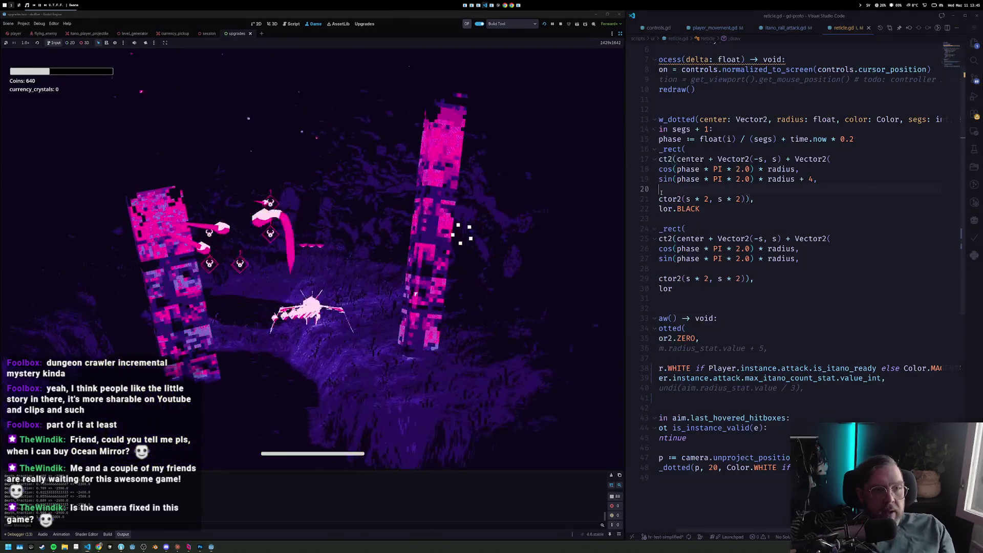
- Open spawn_point.gd in VS Code to review the spawn function code
key(ctrl+p)
text(spawnpo)
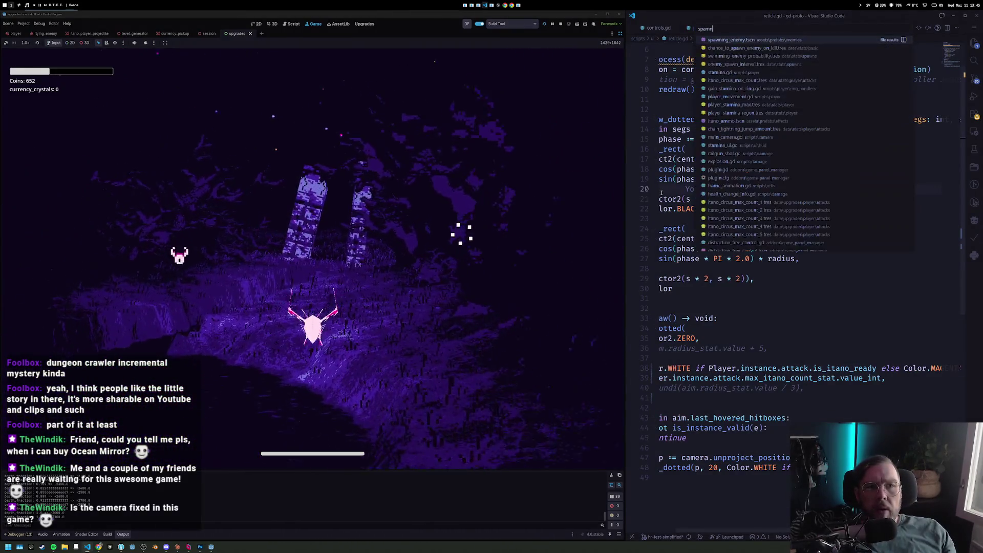
key(Return)
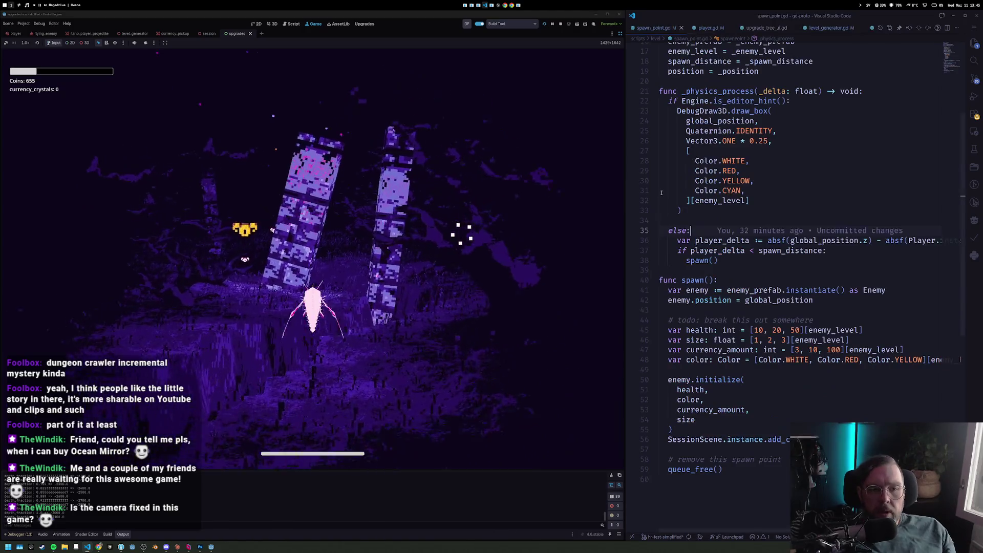
key(Up)
key(Up)
key(Up)
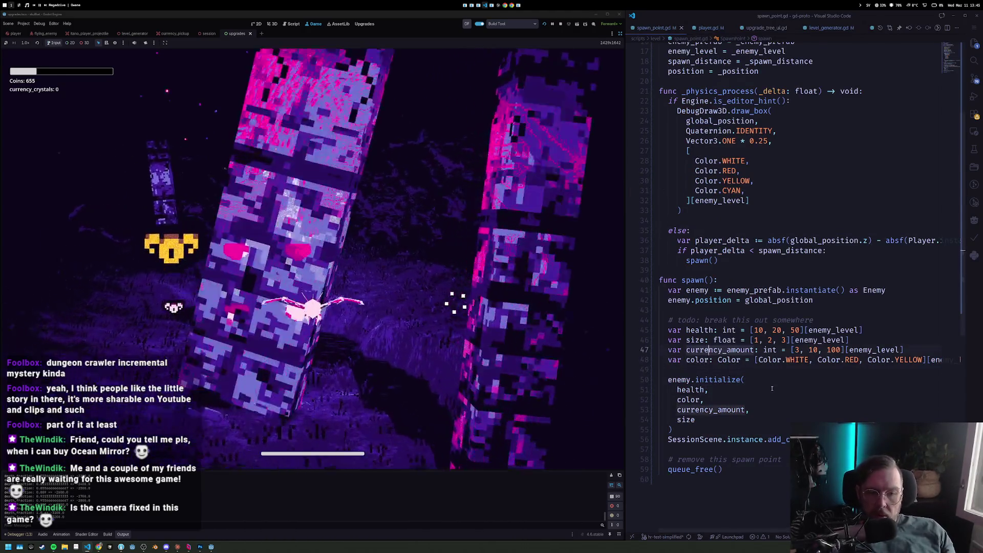
- Open level_generator.gd and go to the medium_weight assignment
key(ctrl+p)
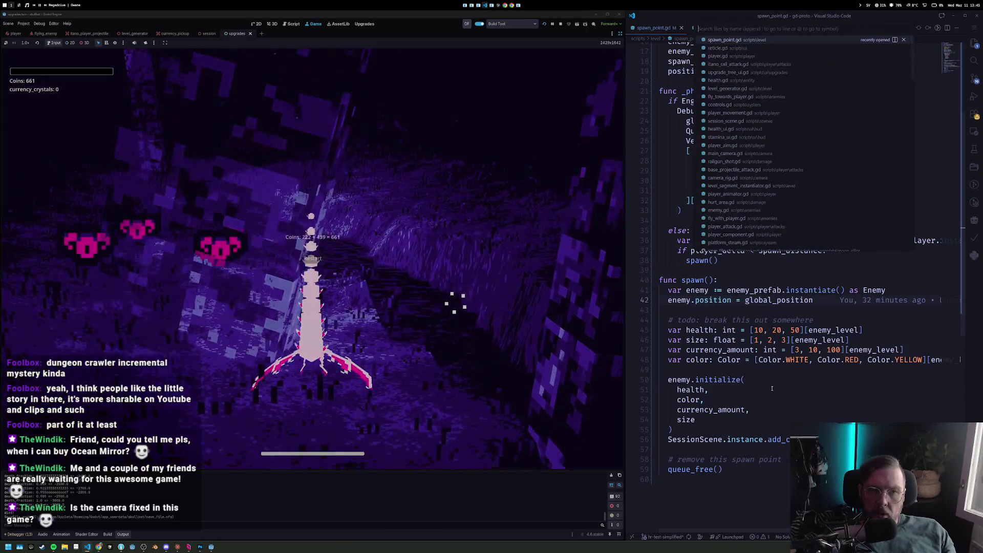
text(le)
key(Return)
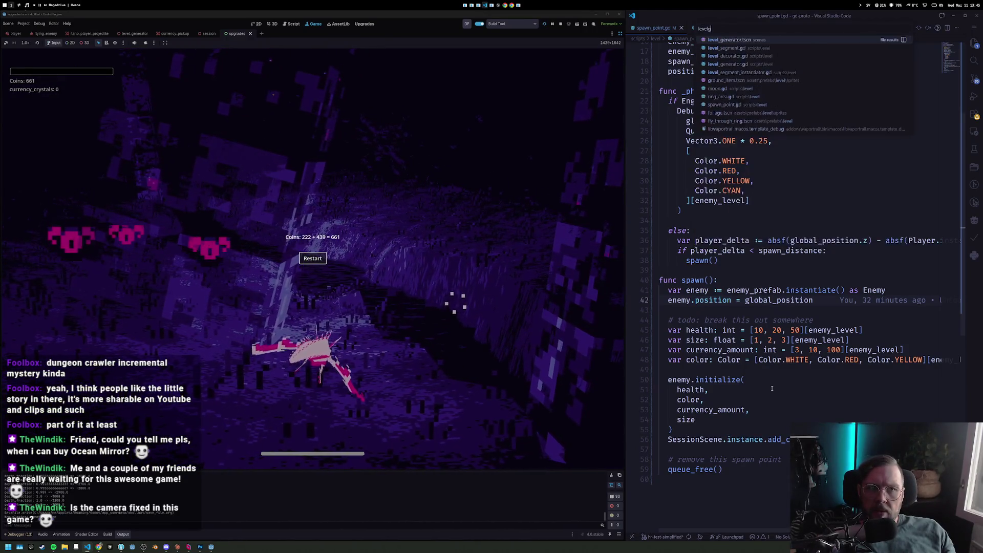
key(Down)
key(Down)
key(Down)
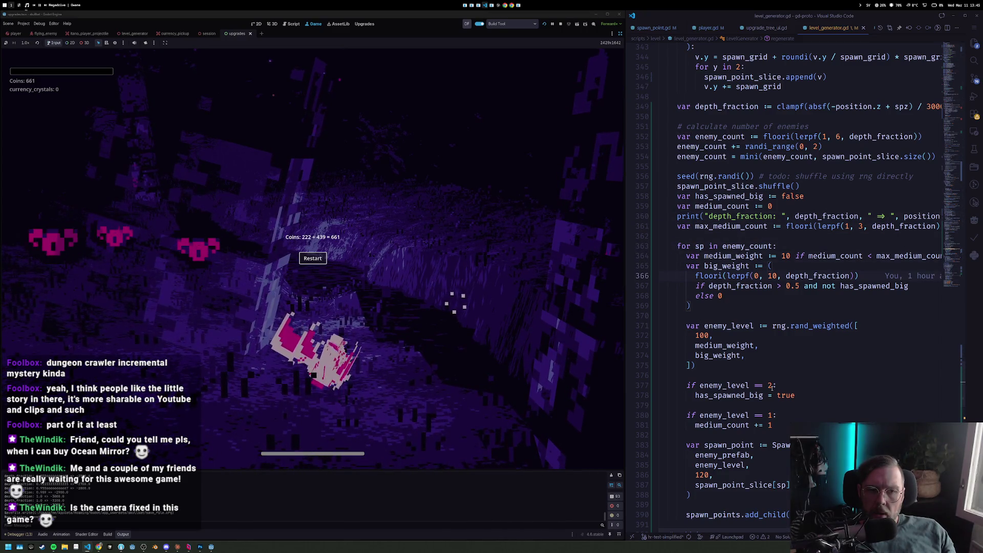
key(End)
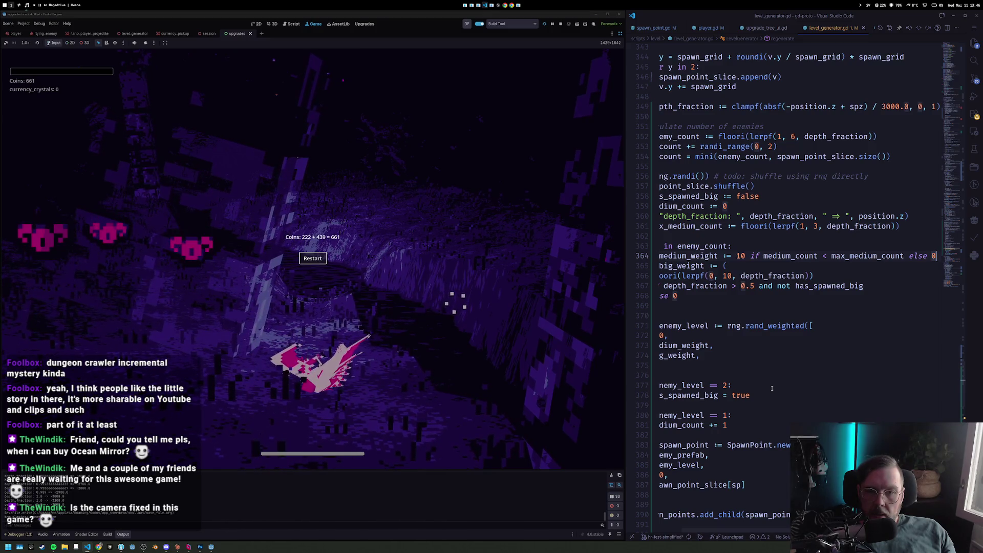
key(Home)
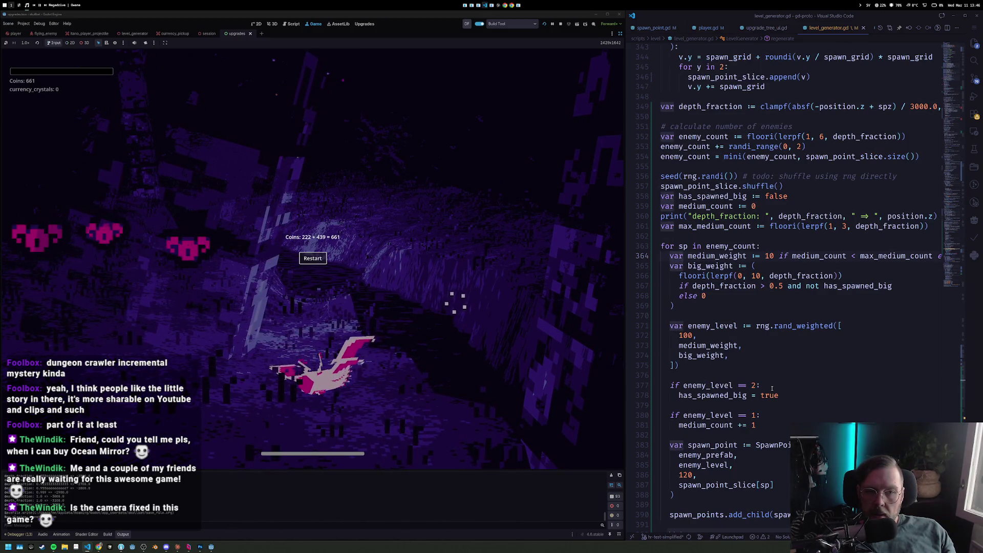
key(ctrl+Right)
key(ctrl+Right)
key(ctrl+Right)
key(Down)
key(Down)
key(Home)
key(Up)
key(Up)
key(ctrl+Right)
key(ctrl+Right)
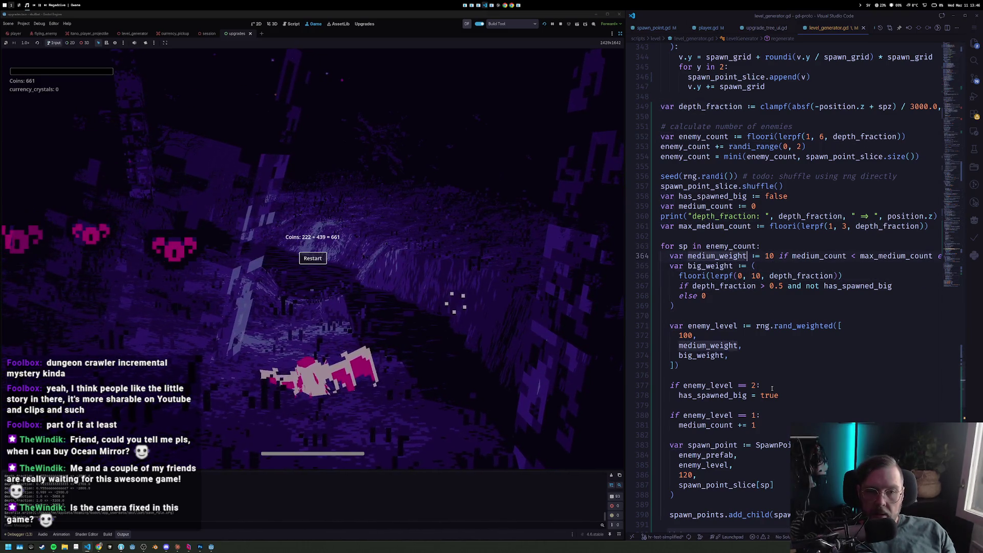
- Paste a depth_fraction-scaled expression into medium_weight and wrap it in multi-line parentheses
text(floori(lerpf(0, 10, depth_fraction)))
key(ctrl+Left)
key(ctrl+Left)
key(ctrl+Left)
key(Return)
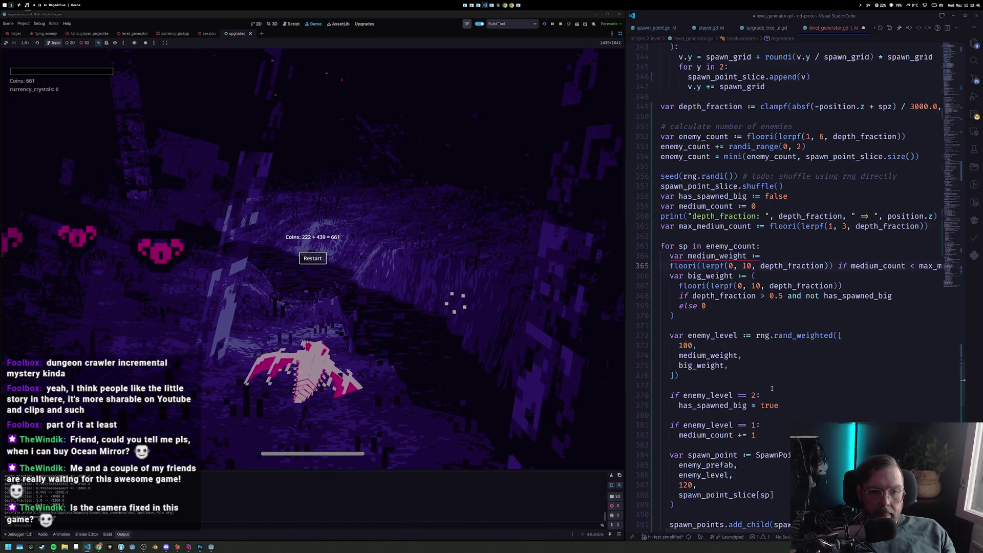
key(ctrl+bracketright)
key(Up)
key(End)
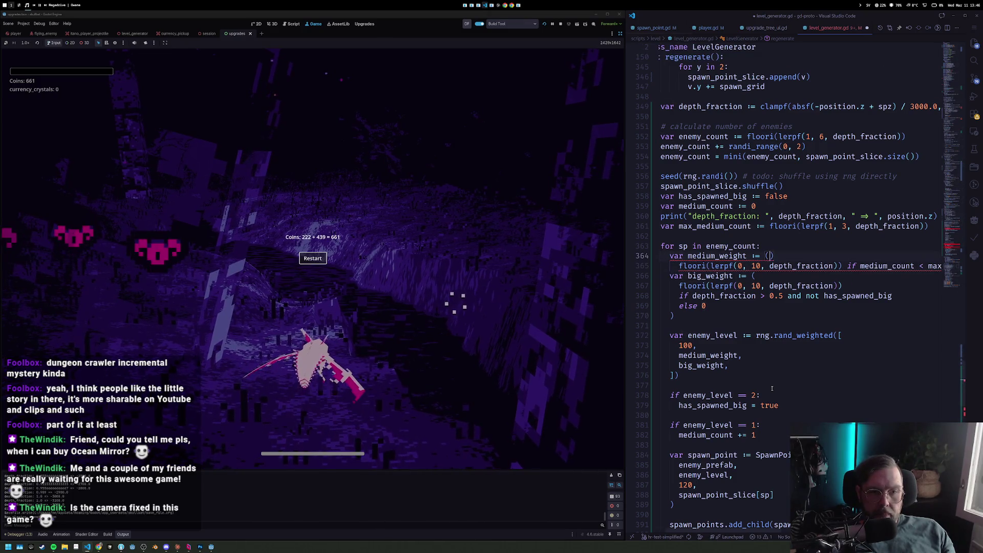
key(Return)
key(Down)
key(Down)
key(alt+Up)
key(alt+Up)
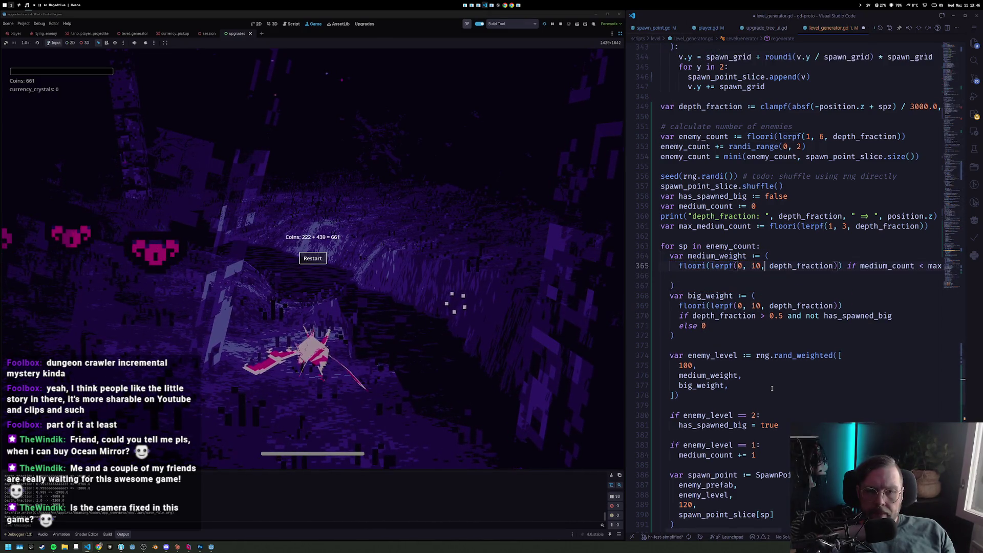
- Put the medium_count condition and 'else 0' on their own lines, removing the blank line
key(ctrl+Left)
key(Return)
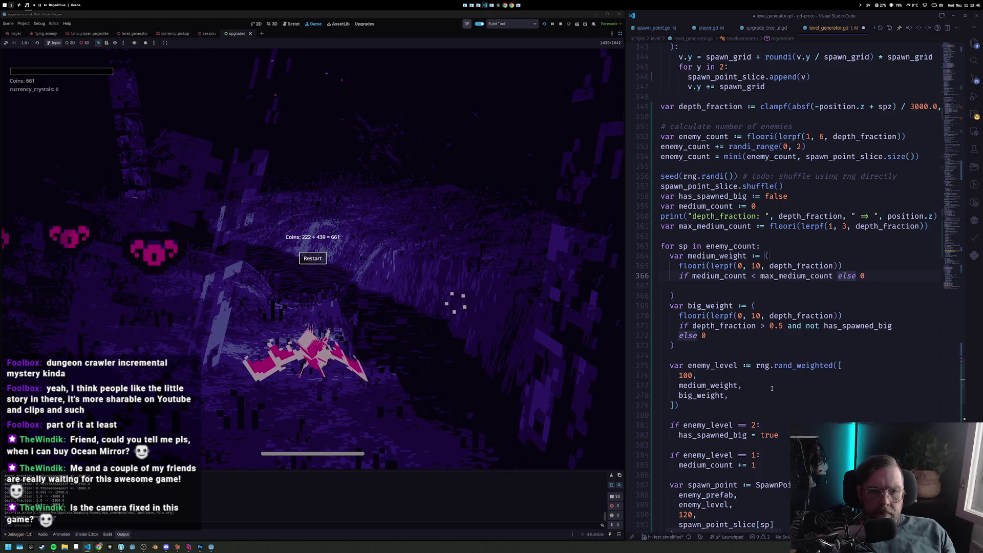
key(Down)
key(ctrl+shift+k)
key(Up)
key(Return)
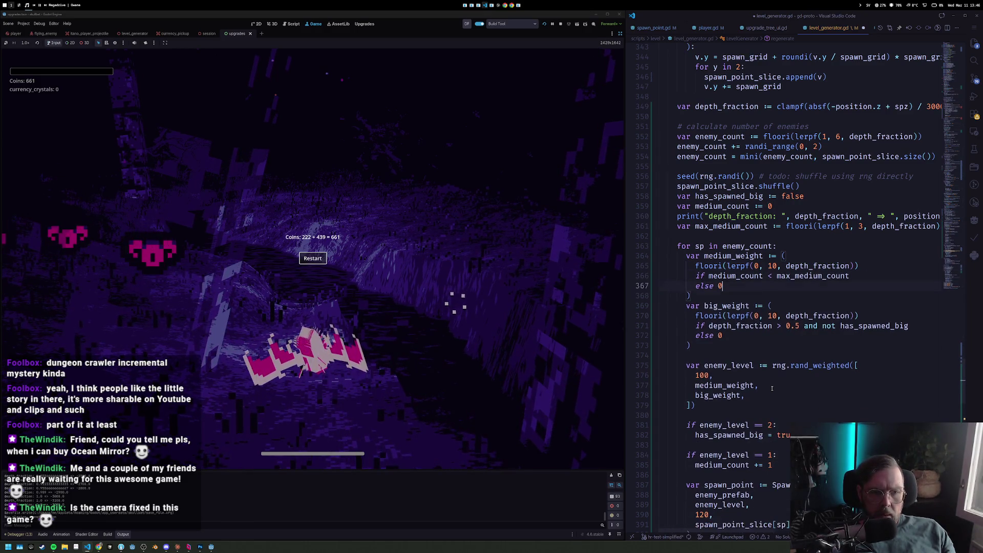
- Edit the lerpf range values, save level_generator.gd, and delete the medium cap's maximum 3
key(Up)
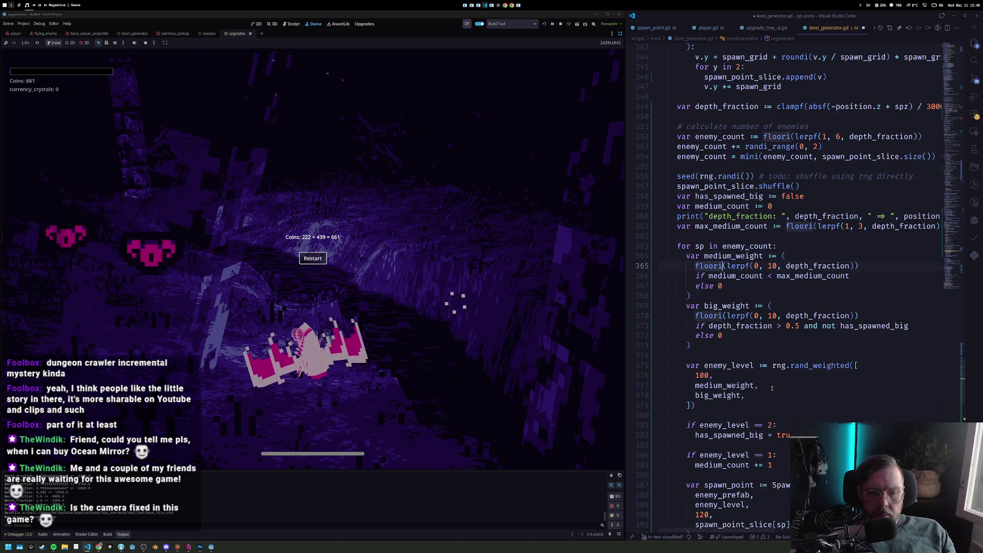
key(ctrl+Right)
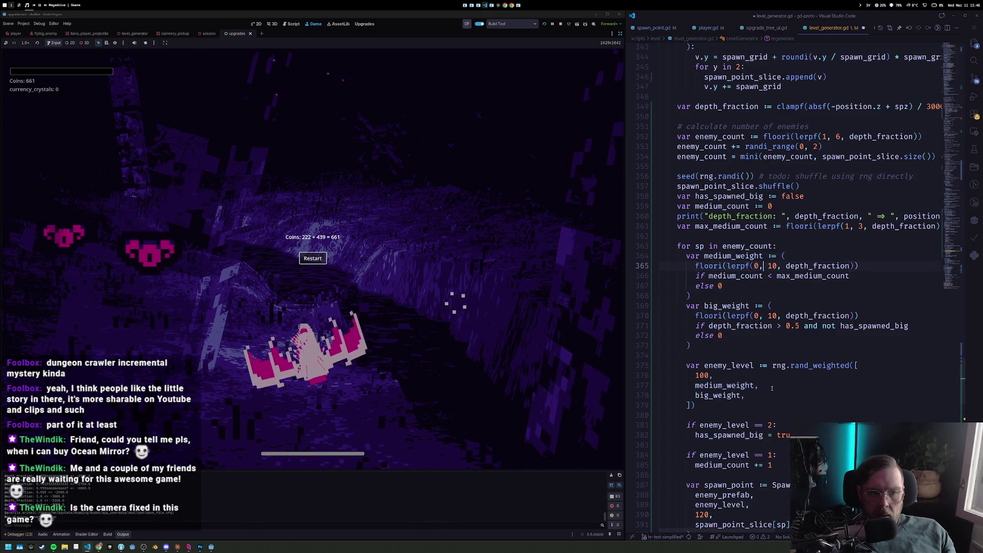
text(10)
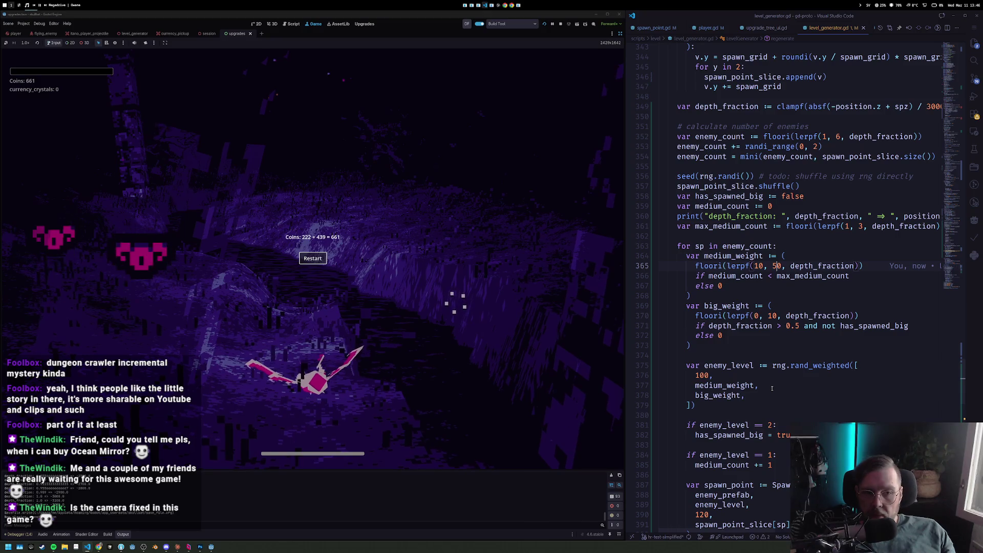
key(ctrl+s)
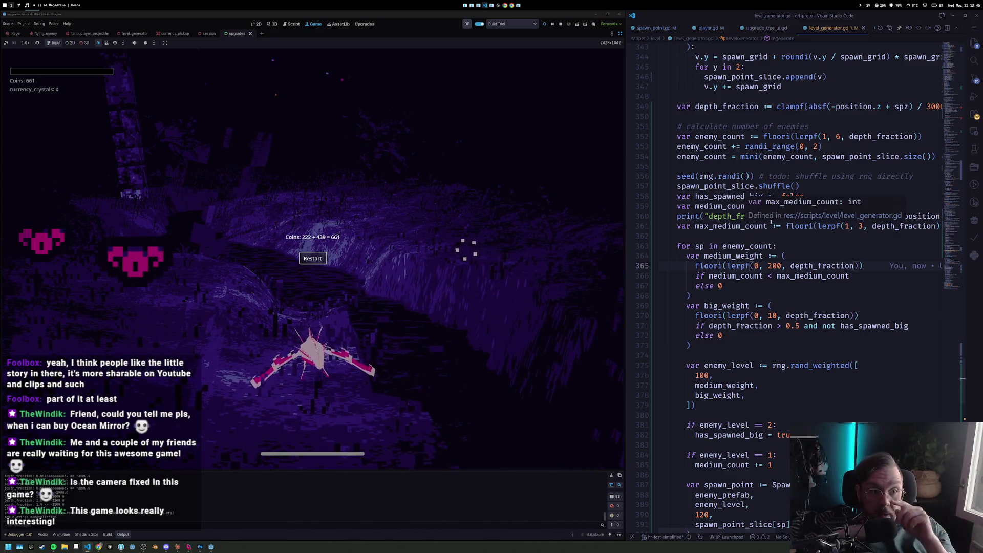
click(722, 206)
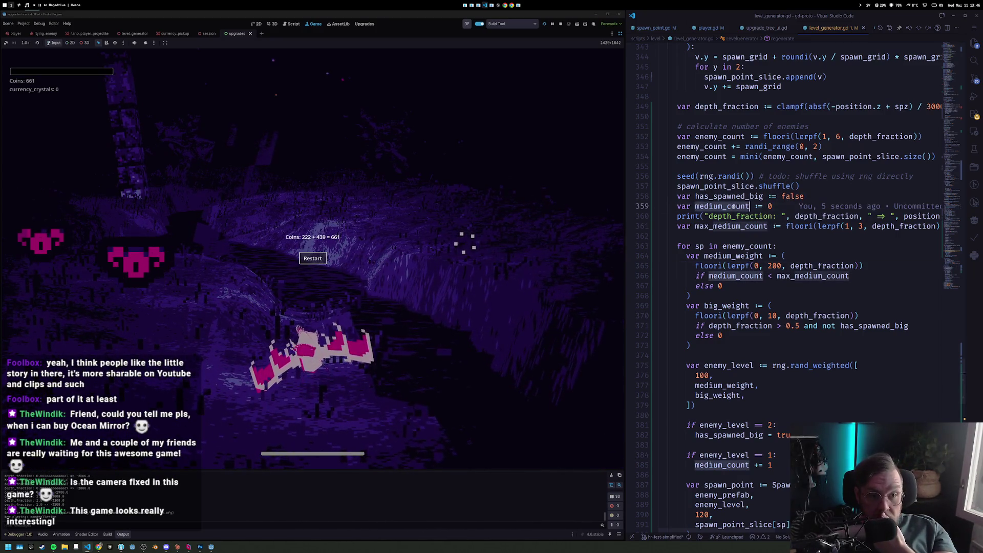
key(BackSpace)
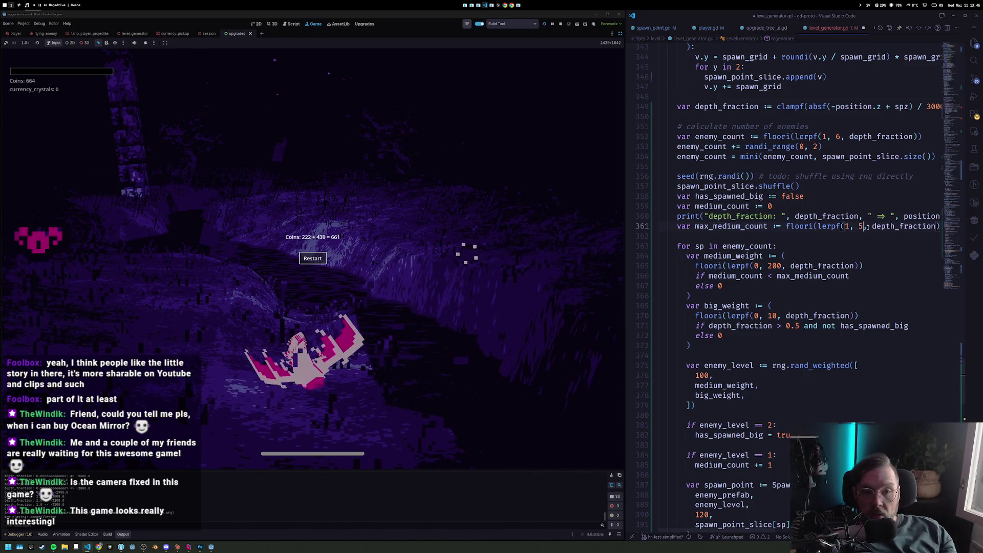
- Raise the medium enemy cap to lerpf(1, 6), relaunch the game, and begin a run
text(6)
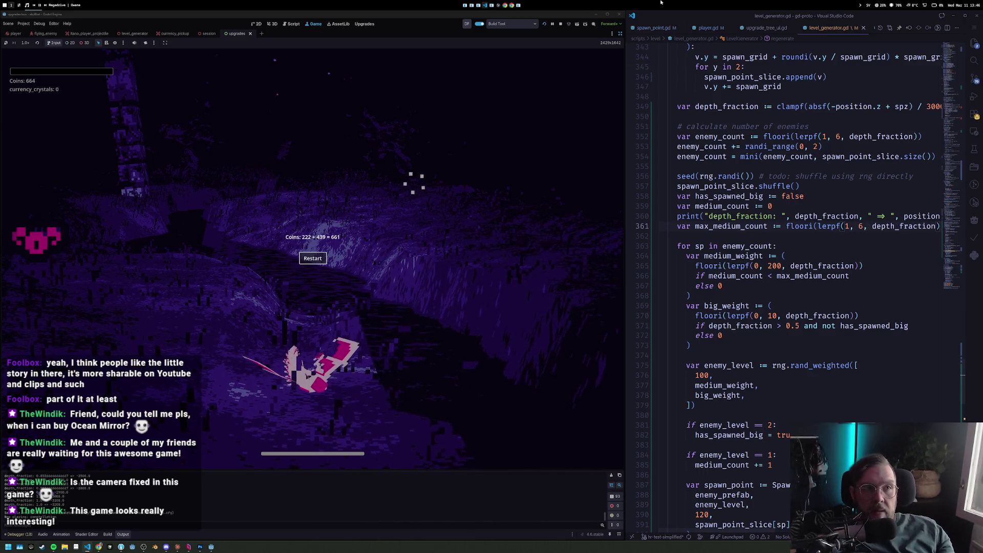
key(F5)
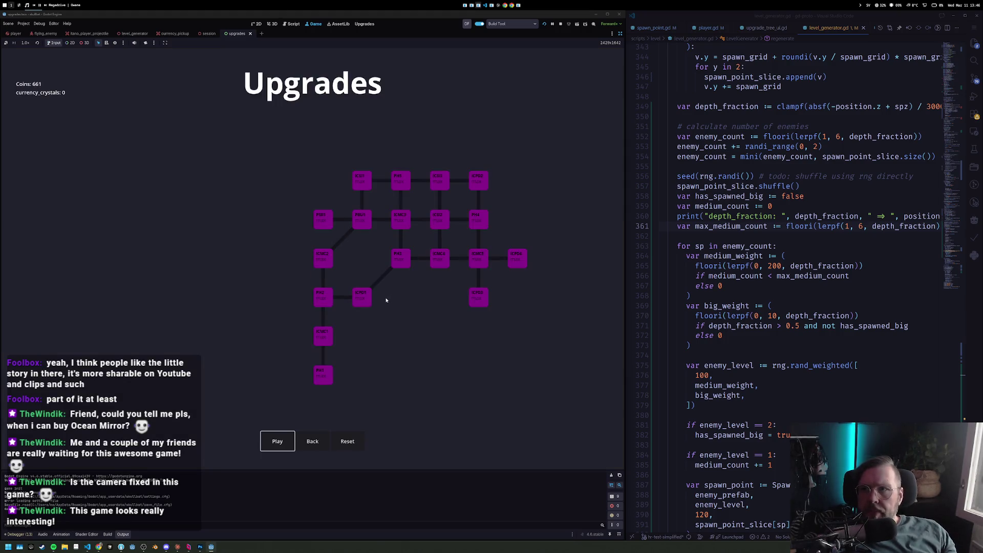
click(282, 442)
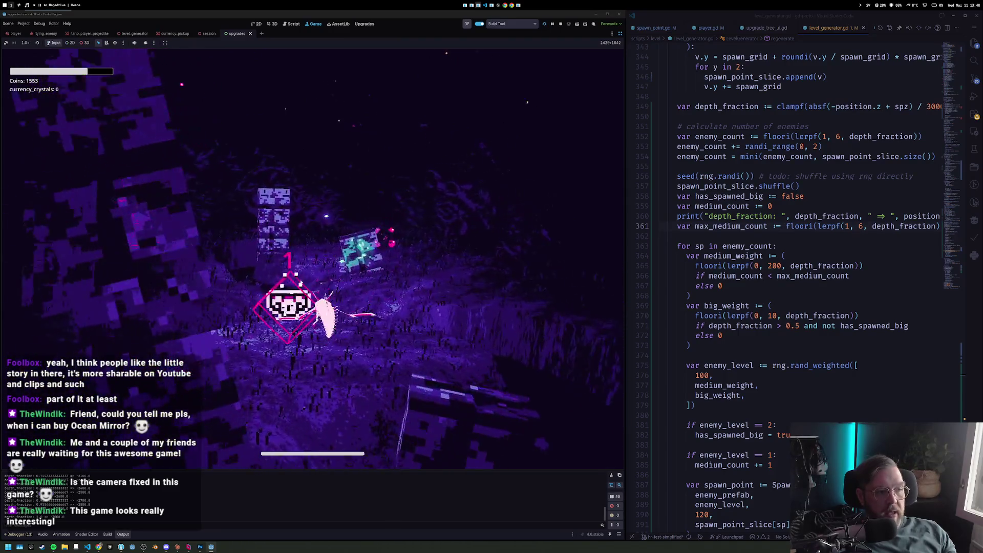
- Stop the game and delete the PSR1 and PH4 upgrades from the tree
key(F8)
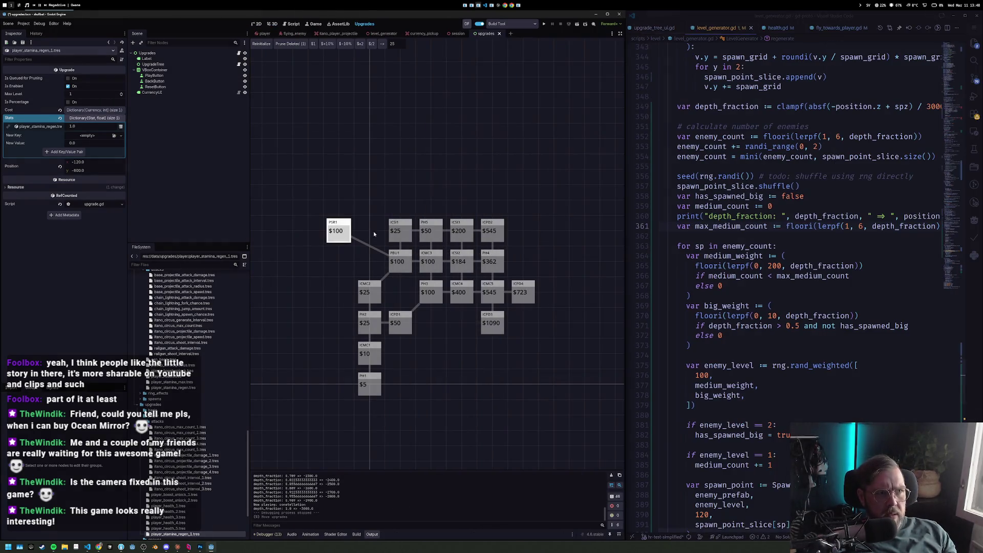
mouse_move(341, 230)
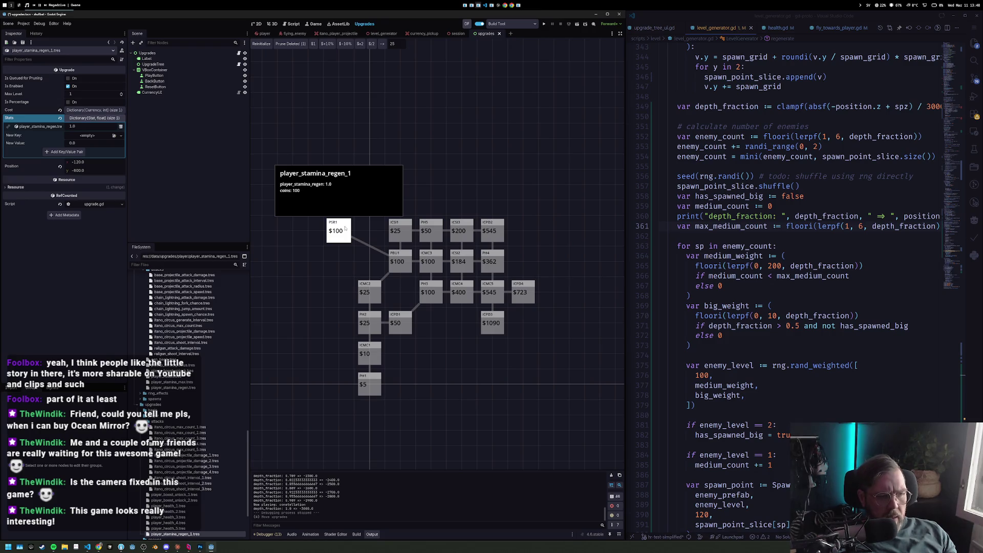
key(Delete)
key(Escape)
right_click(345, 233)
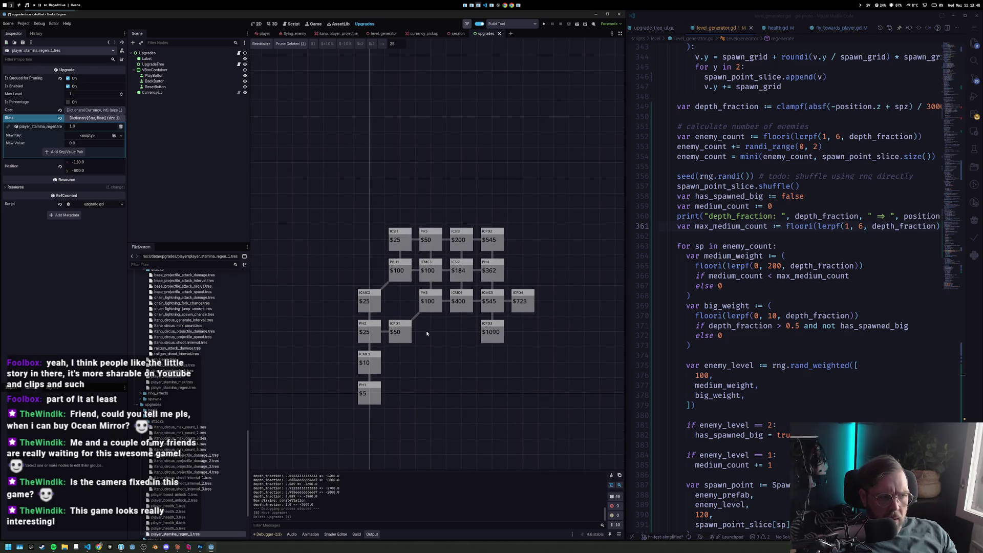
scroll(431, 335, up, 3)
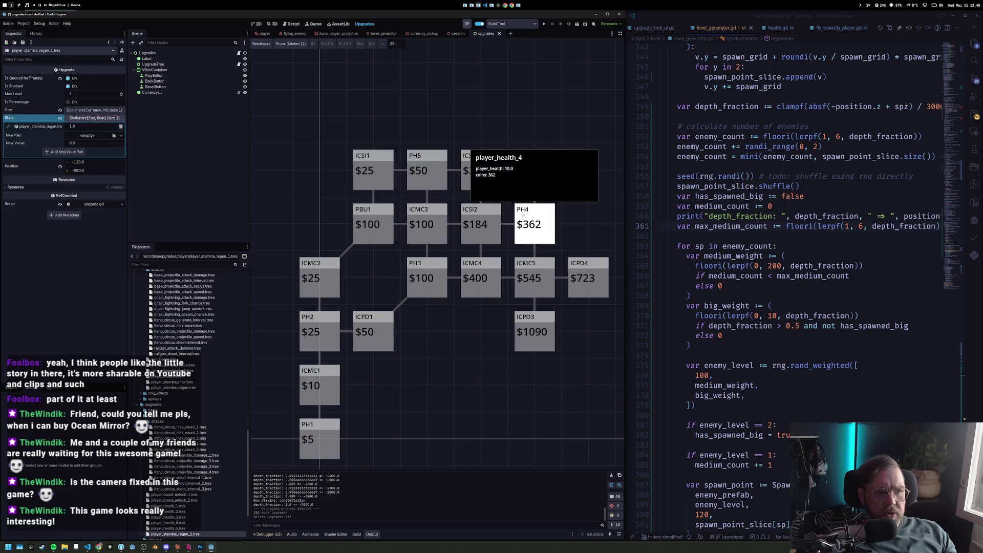
click(523, 215)
key(Delete)
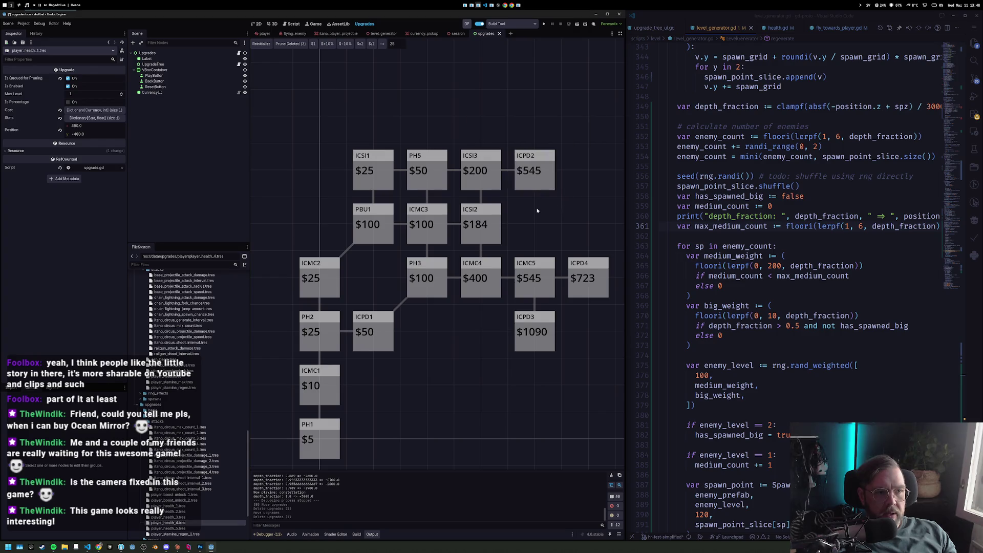
- Move ICPD2 above ICSI3 and inspect the ICPD3, ICPD4 and PBU1 upgrades
mouse_move(544, 189)
drag(541, 182, 495, 128)
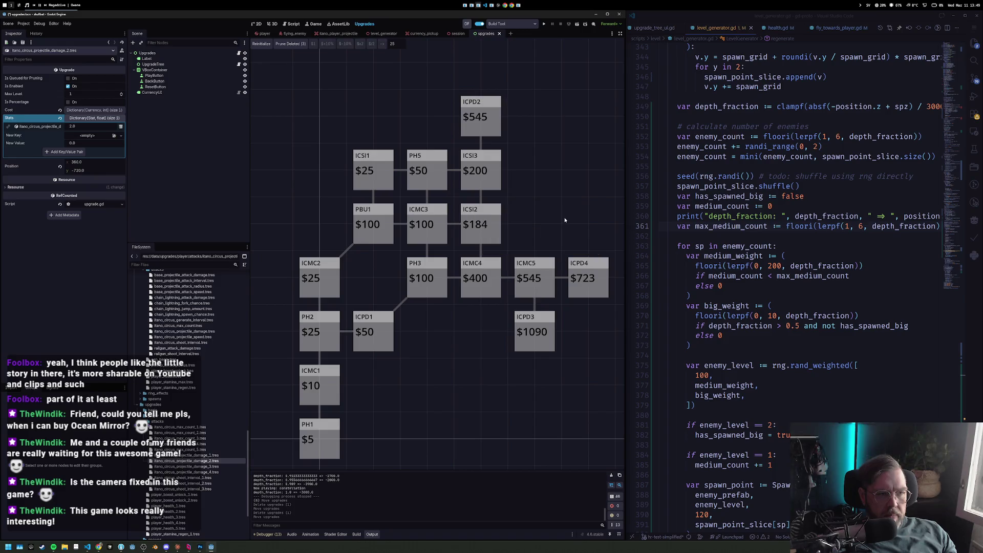
mouse_move(454, 247)
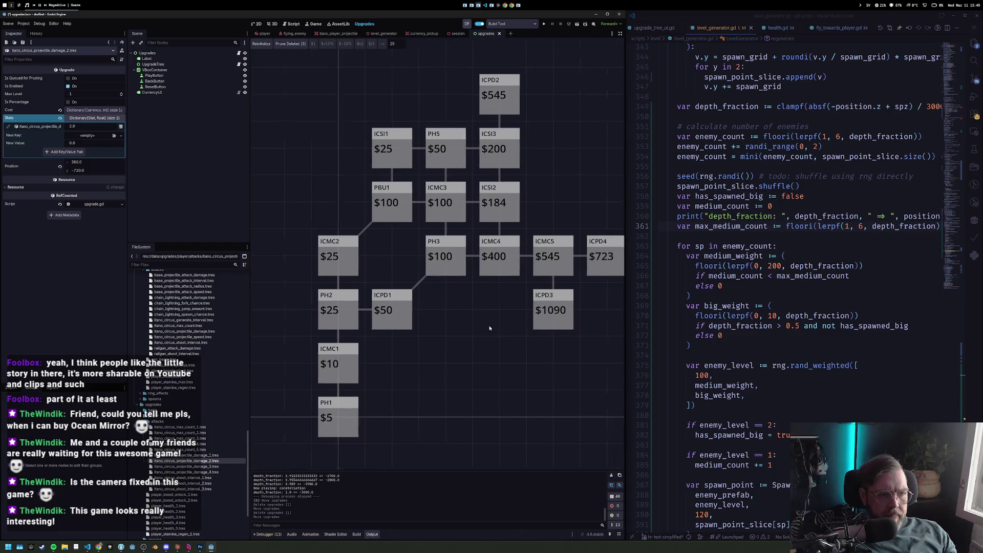
click(539, 305)
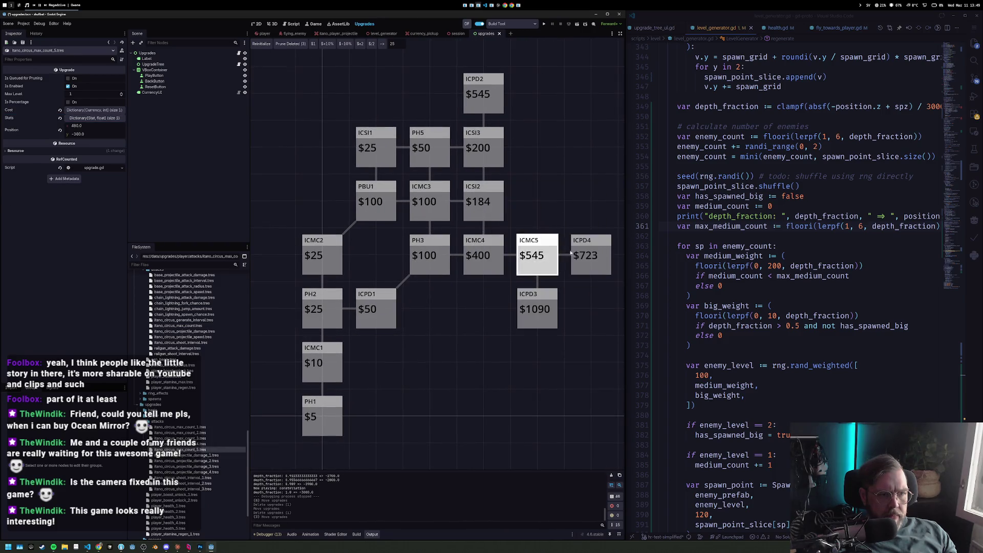
click(589, 256)
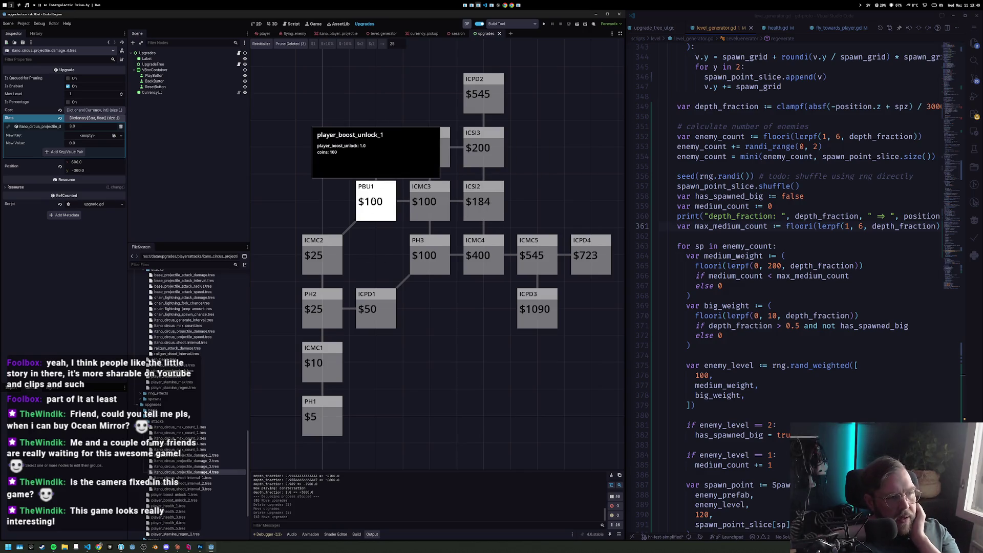
click(375, 201)
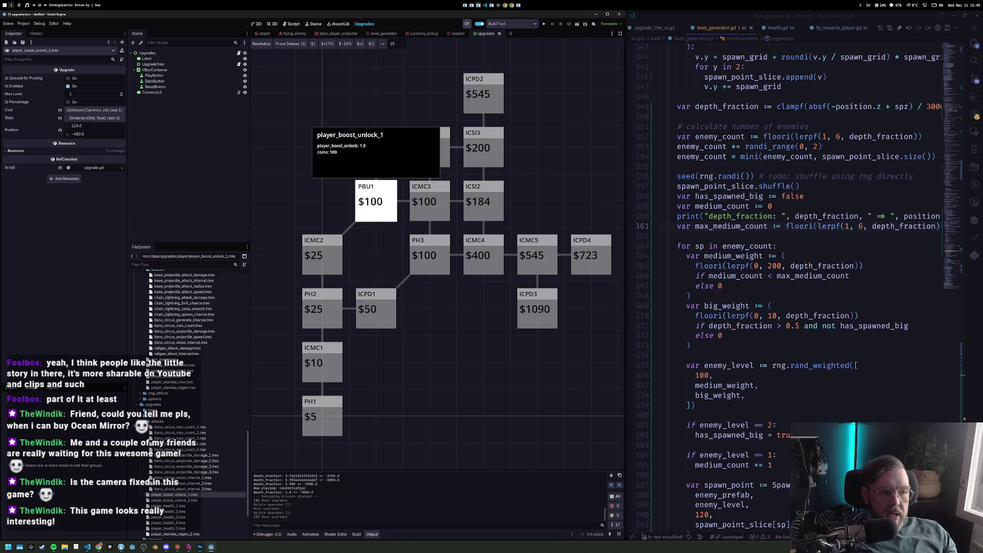
- Place PBU1 next to ICMC2, move ICSI1 and the PH5 branch down one row, then launch
mouse_move(370, 215)
mouse_down()
mouse_move(481, 195)
mouse_move(356, 300)
mouse_up()
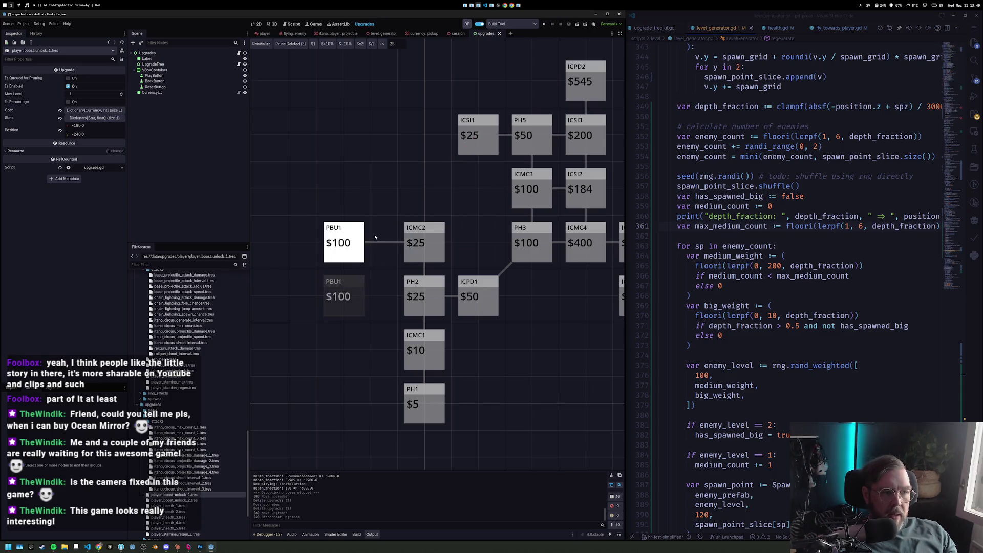
drag(383, 245, 420, 243)
drag(343, 243, 371, 243)
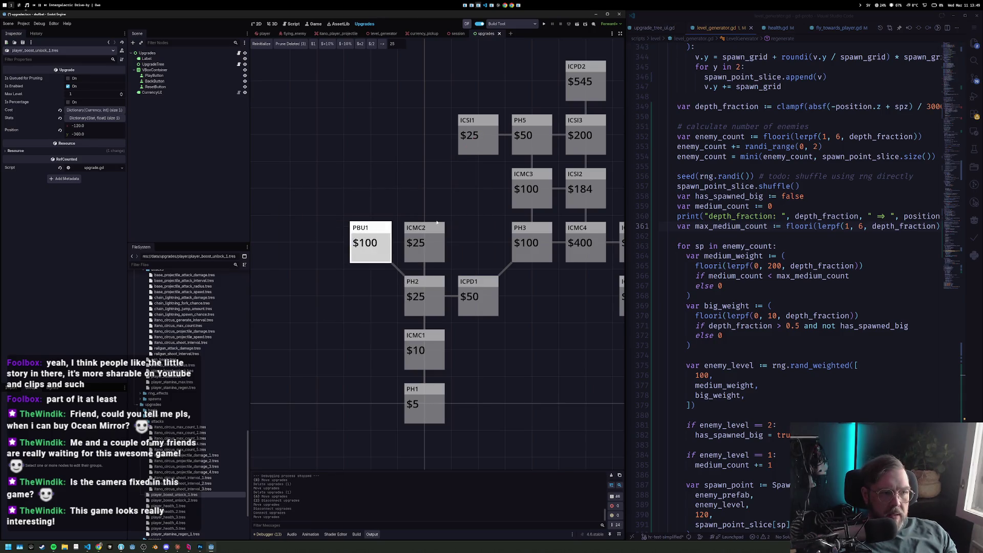
drag(481, 149, 481, 201)
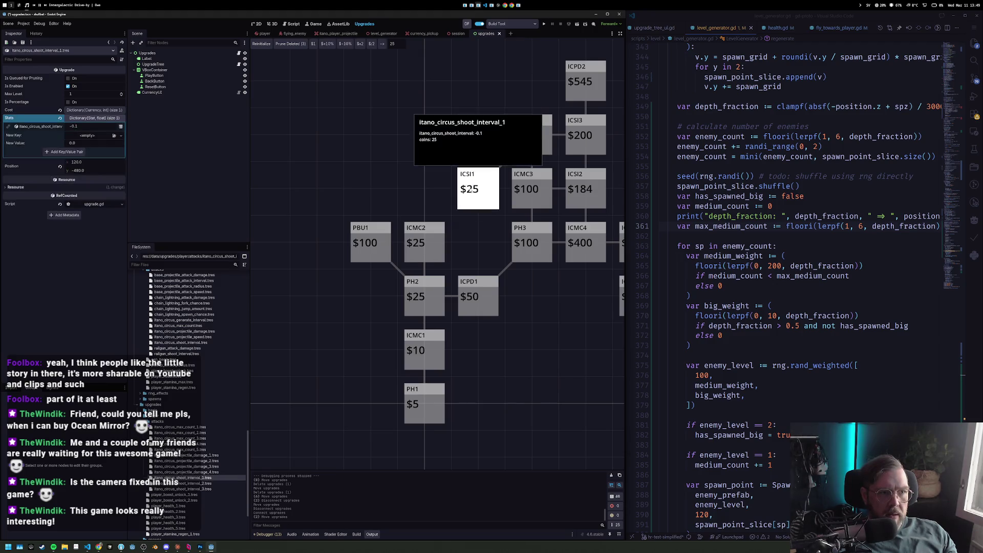
scroll(341, 280, down, 3)
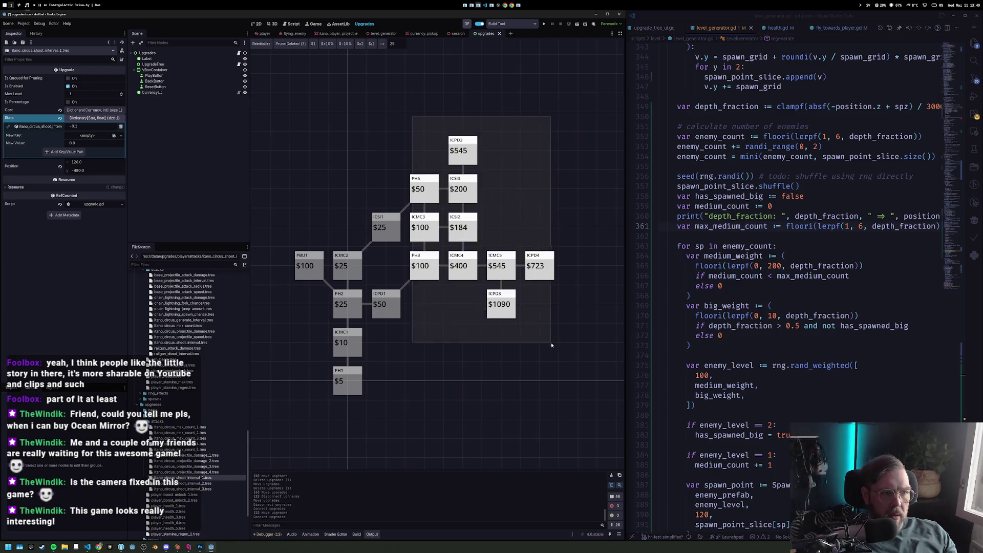
drag(425, 188, 425, 227)
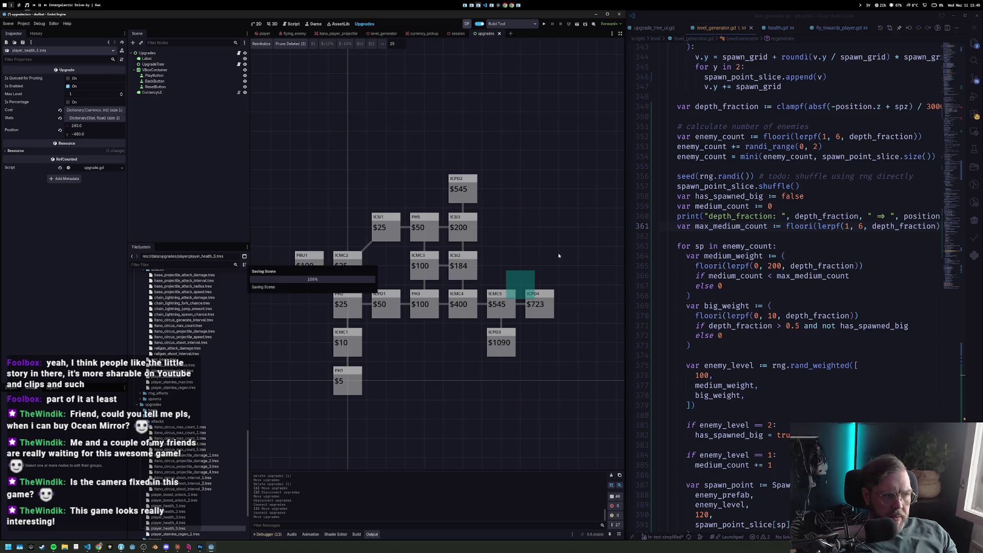
click(544, 24)
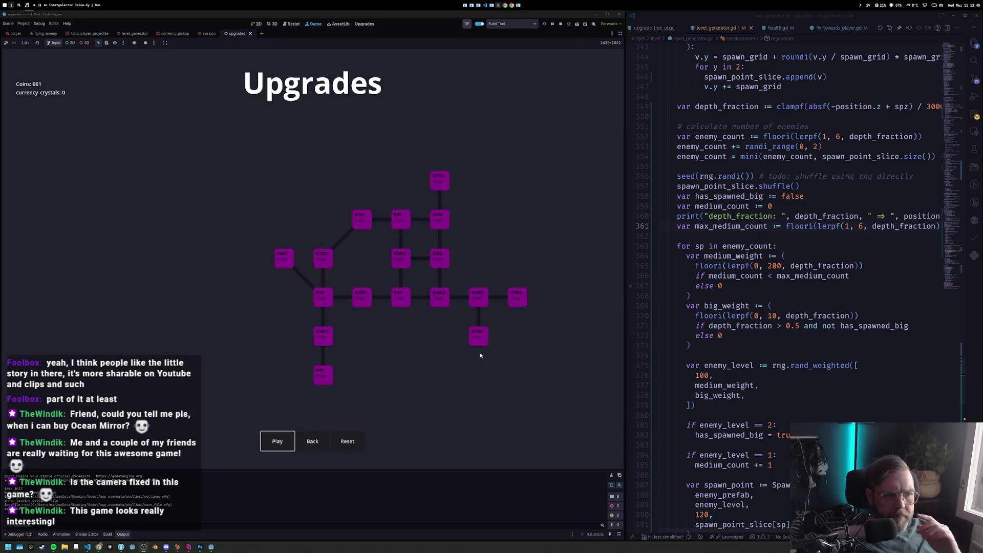
- Reset all progress and coins, play a first short run, and start the next one
click(346, 441)
click(299, 442)
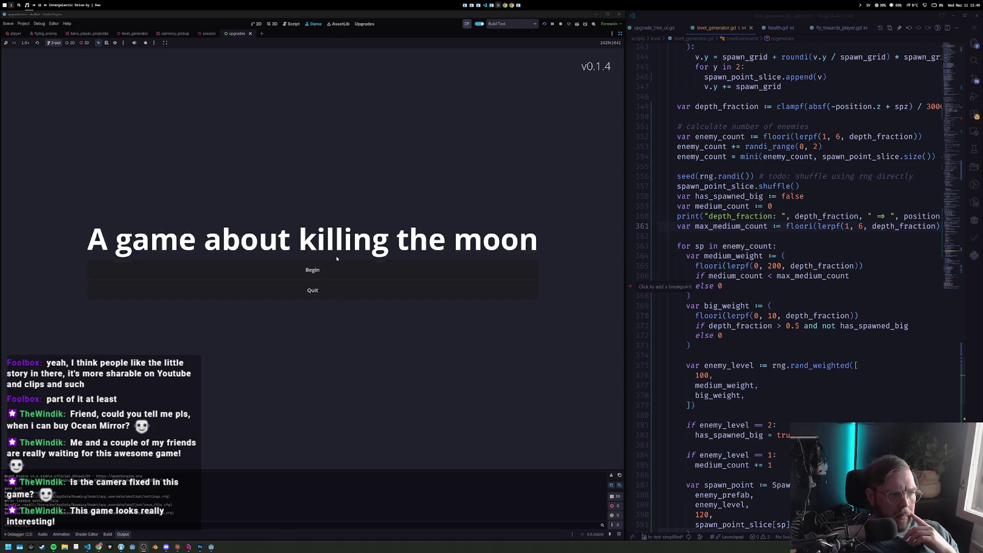
click(345, 270)
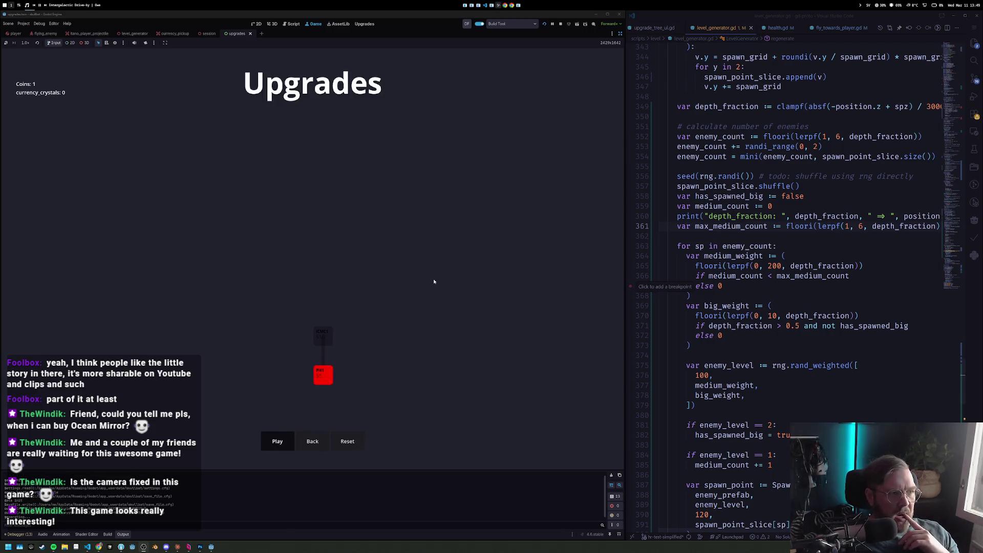
key(space)
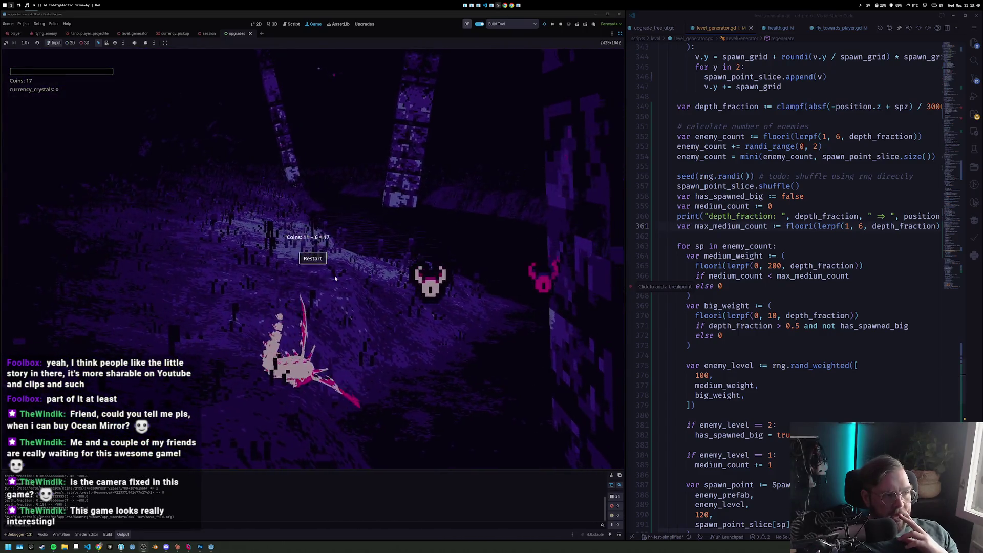
click(324, 260)
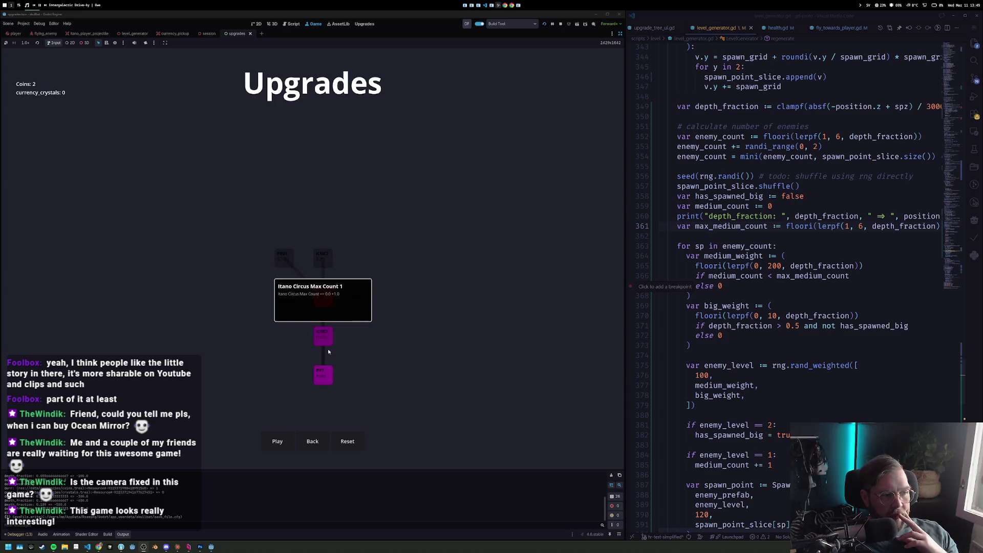
key(Return)
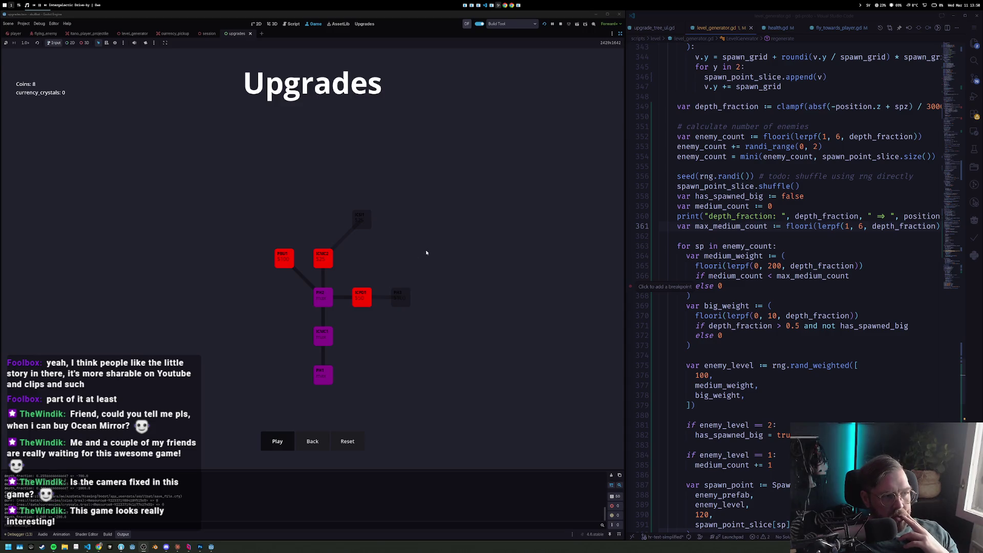
- Play another short run ending at 53 coins and return to the Upgrades screen
key(Return)
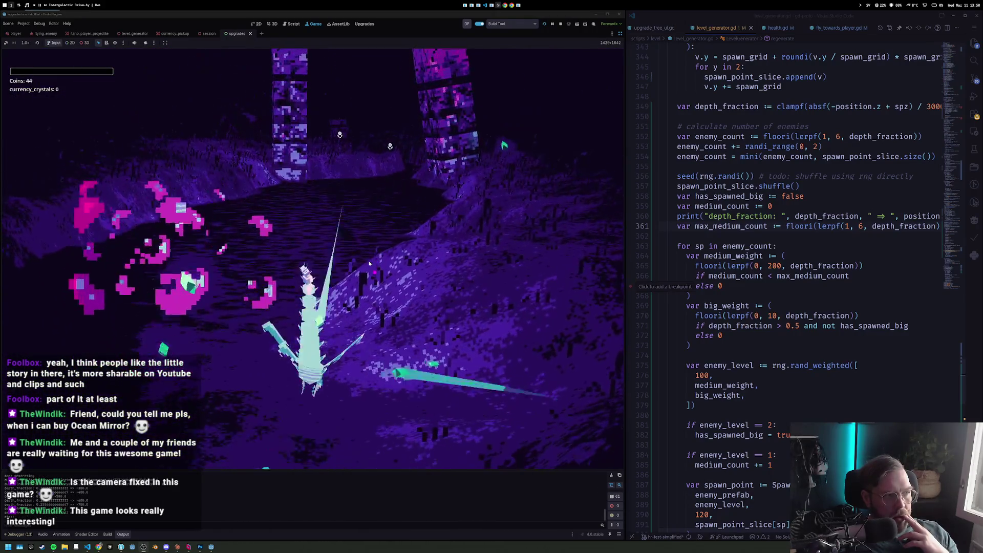
click(323, 260)
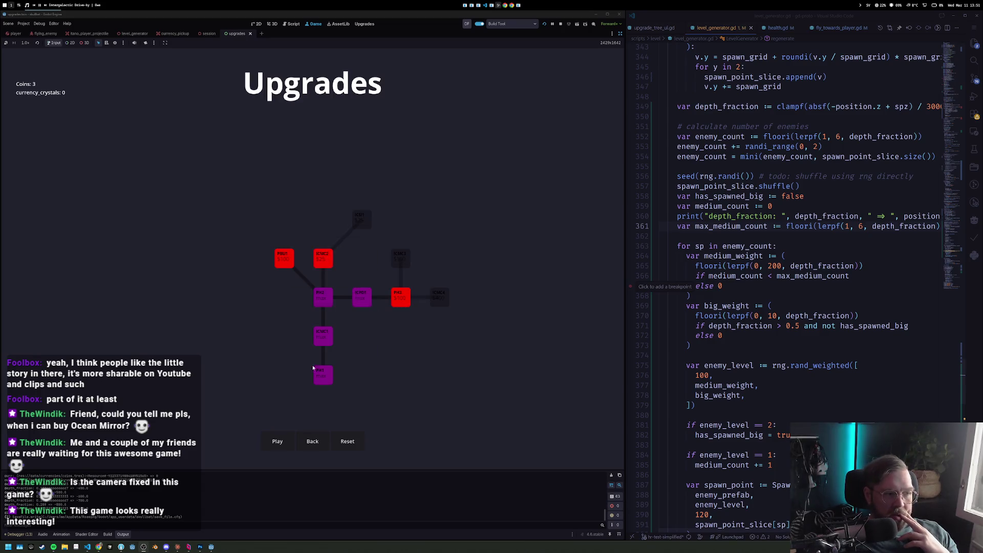
- Play a run ending at 91 coins, return to Upgrades, and begin the next run
click(281, 439)
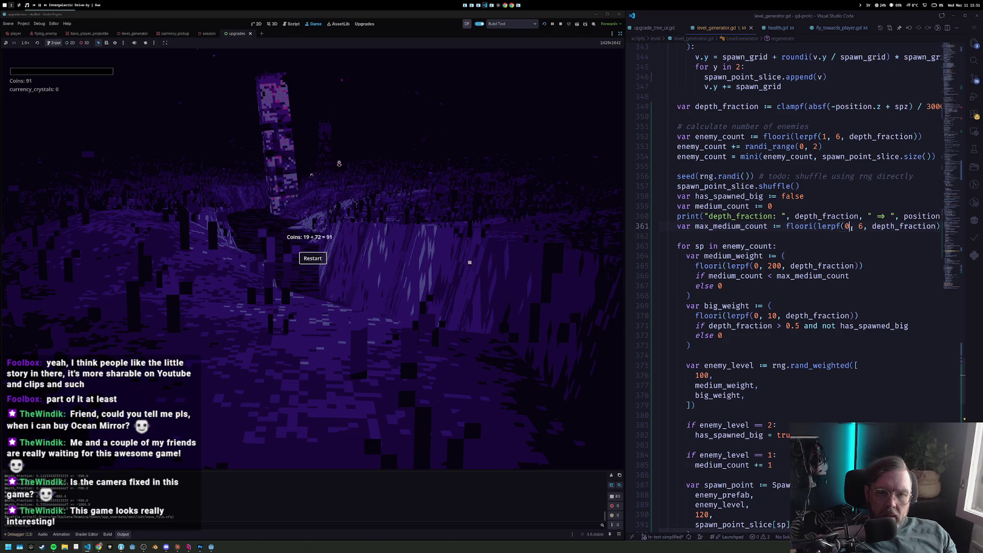
click(312, 260)
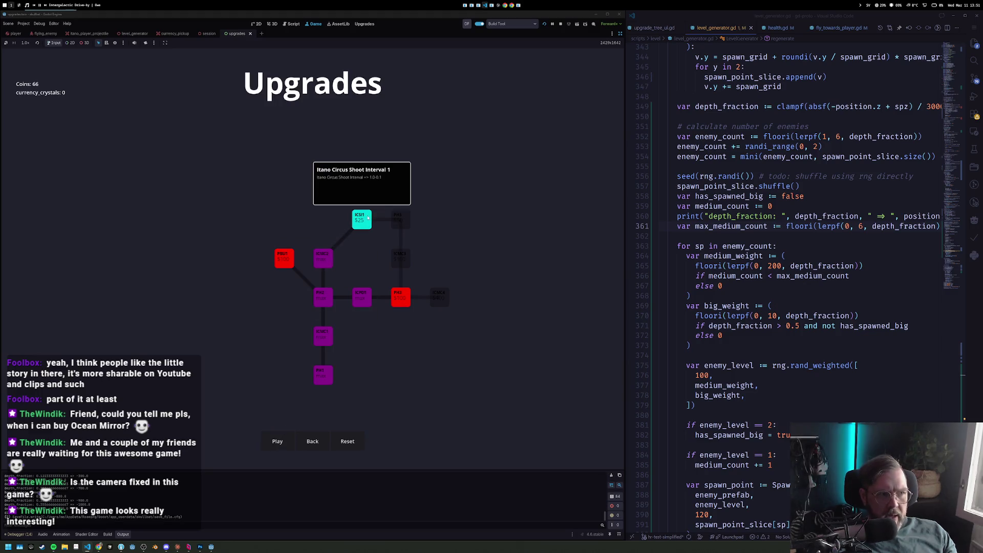
key(Return)
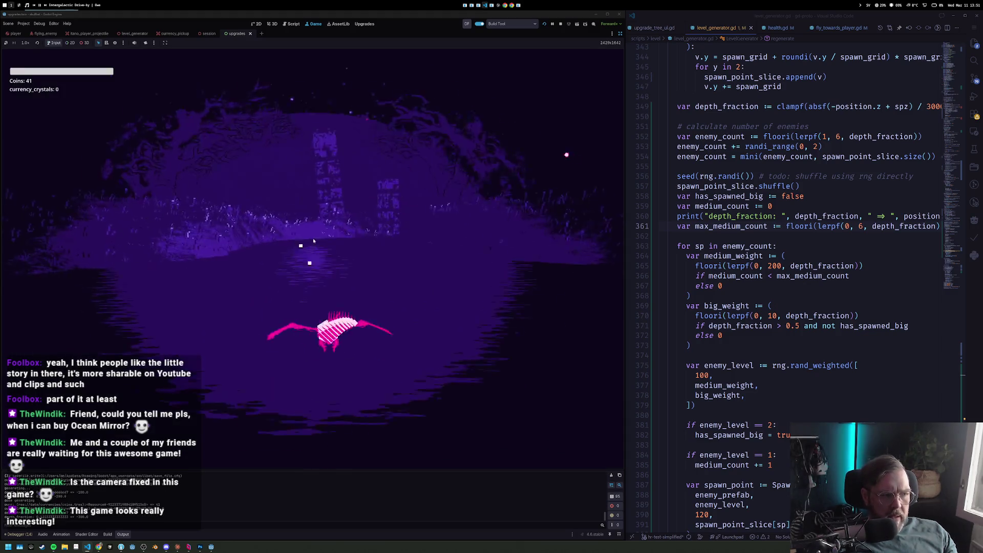